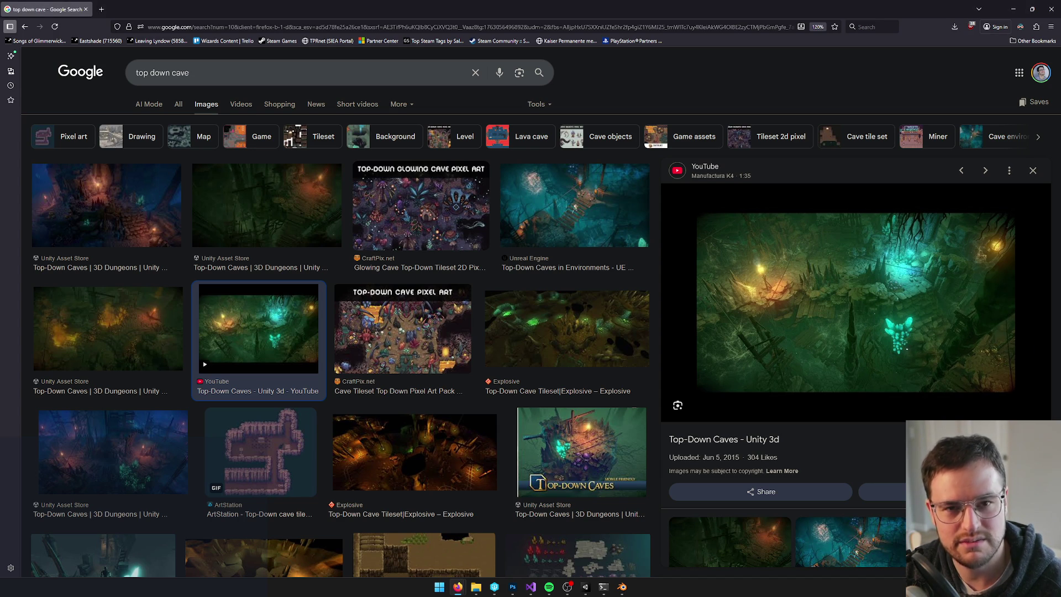
Glance at the cave reference images in the browser, then minimise it to reveal Blender's cave model.
key(alt+Tab)
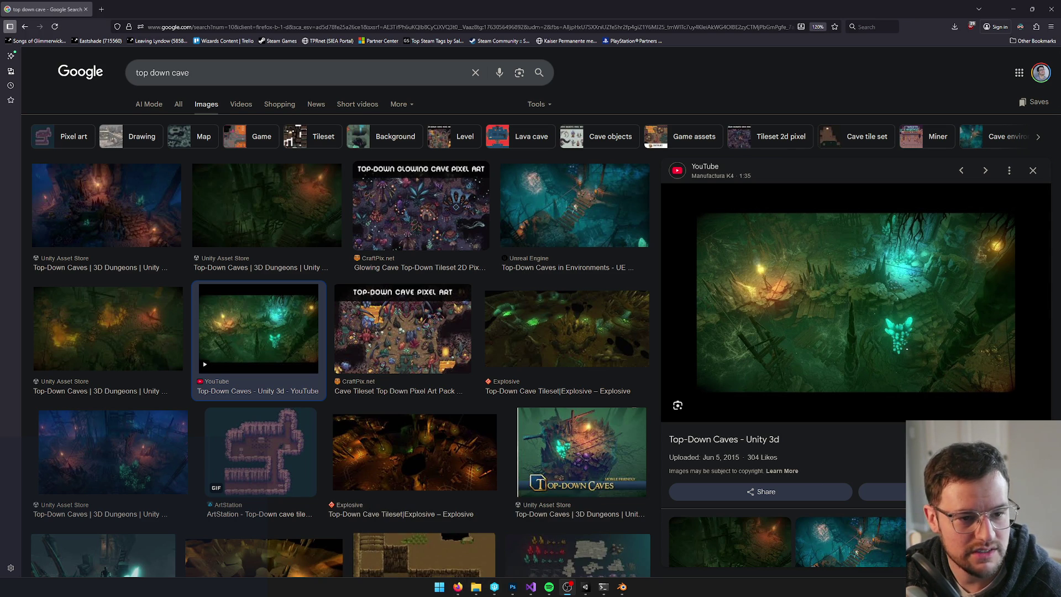
mouse_move(457, 587)
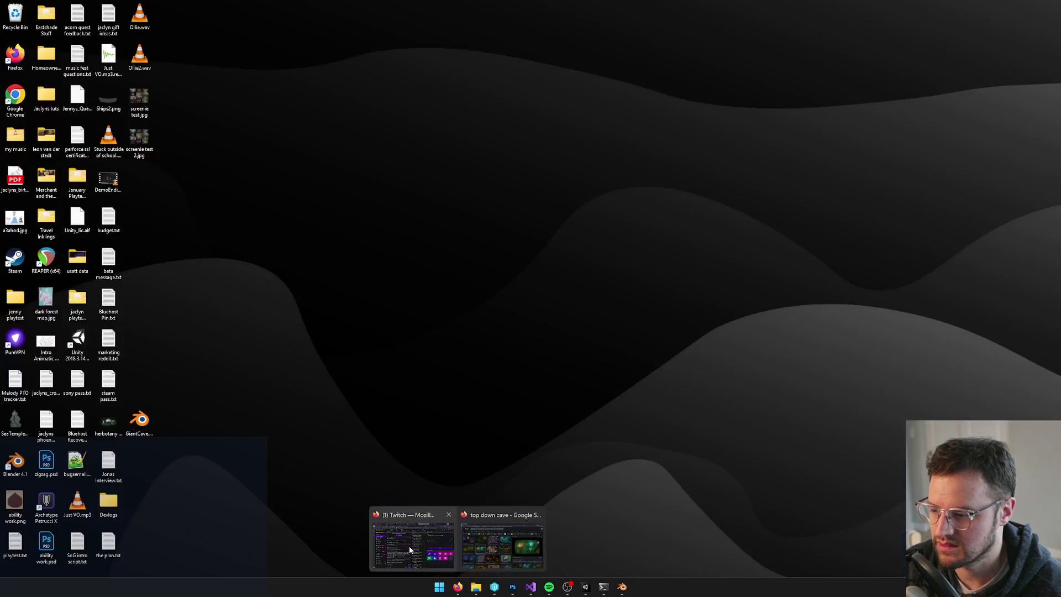
click(502, 547)
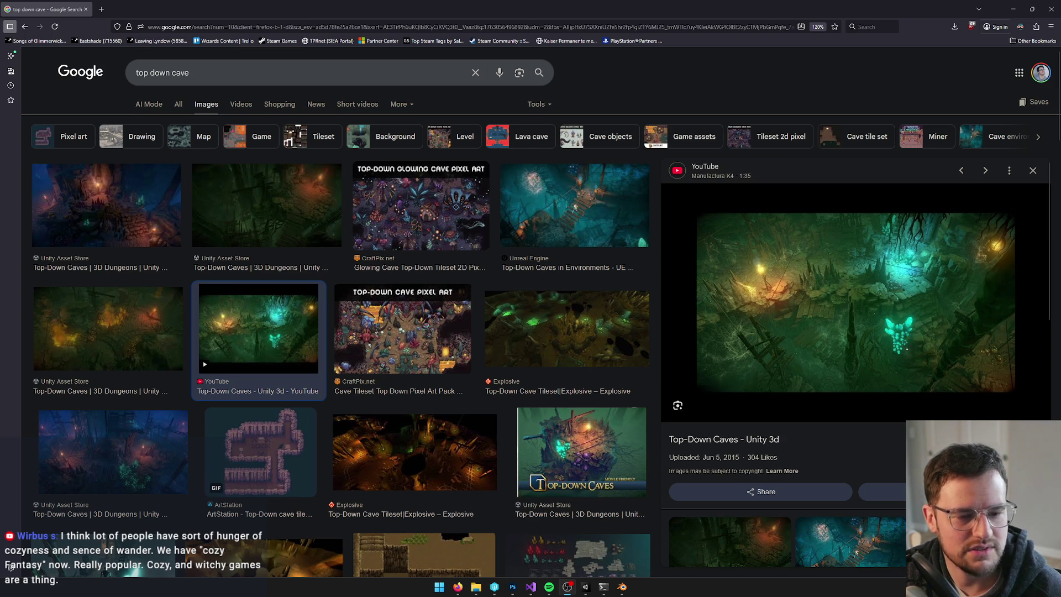
click(1013, 9)
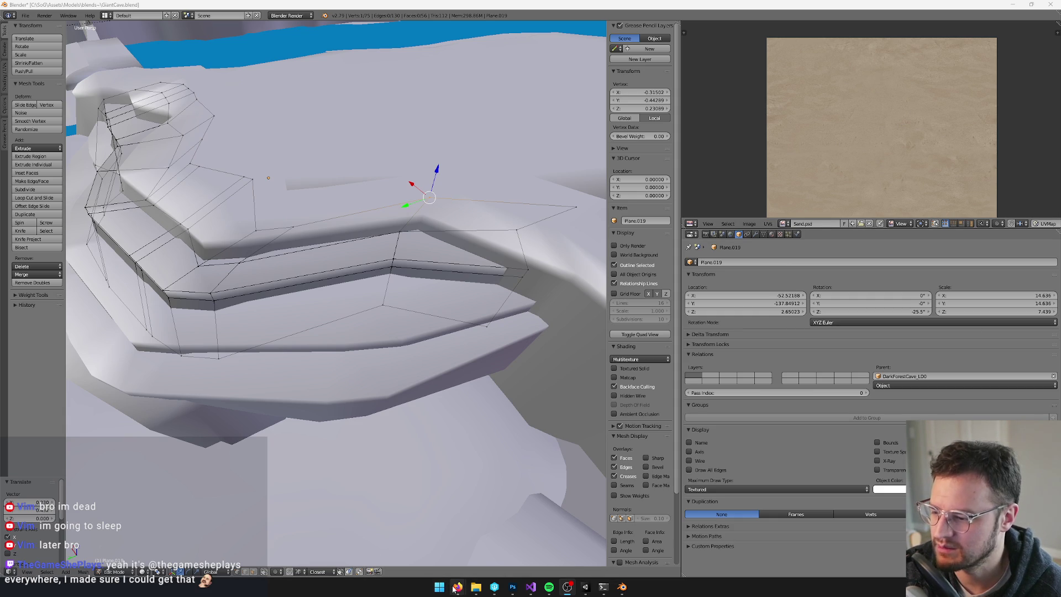
Drag the YouTube Firefox window in from the right screen edge over the Blender viewport.
mouse_move(457, 587)
mouse_move(403, 551)
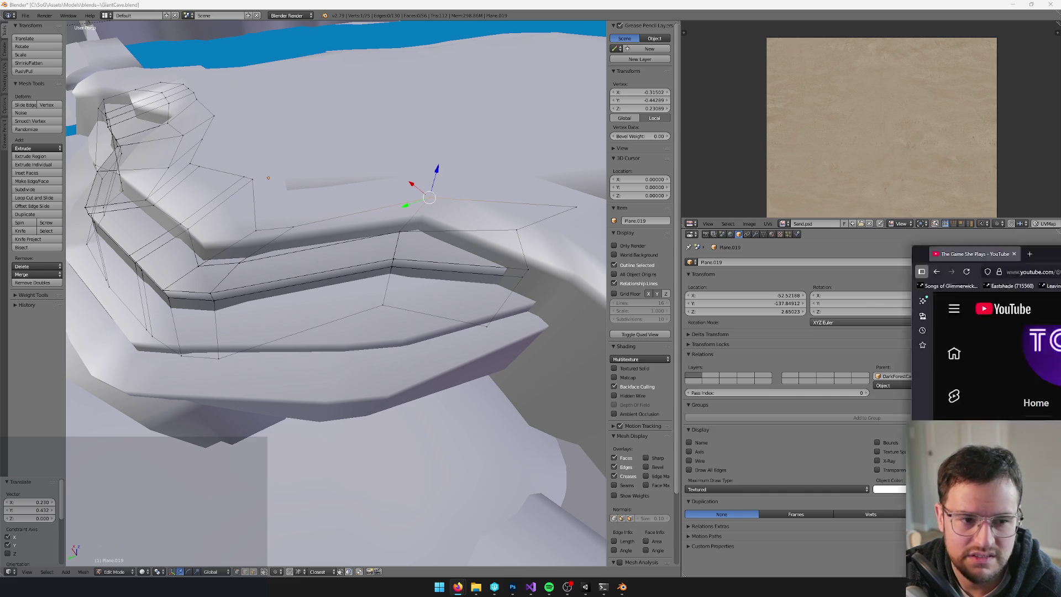
drag(1060, 242, 476, 166)
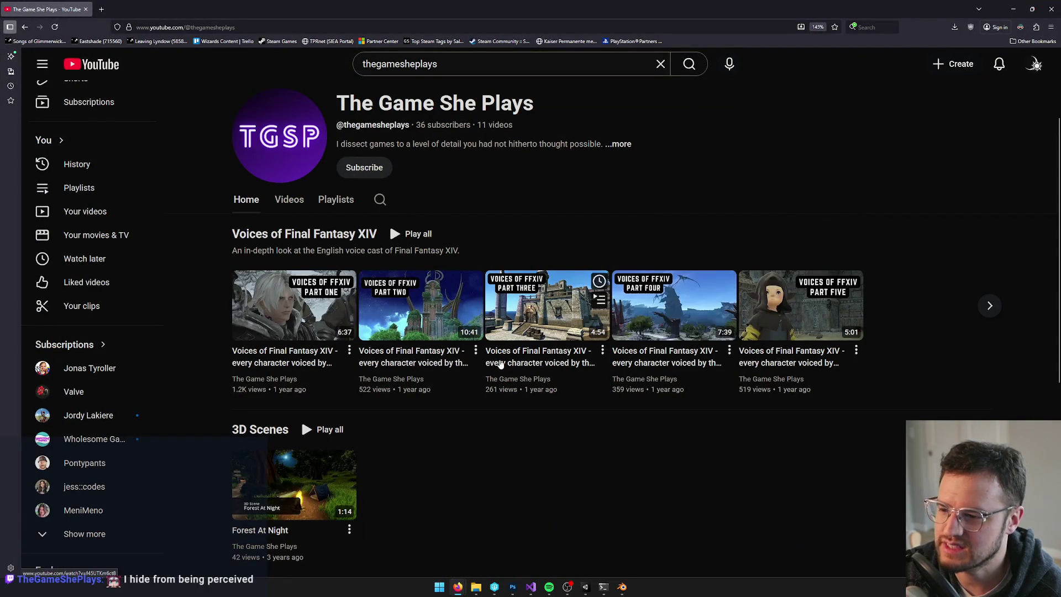
Browse the channel's Videos grid up and down, then minimise the browser back to Blender.
click(289, 200)
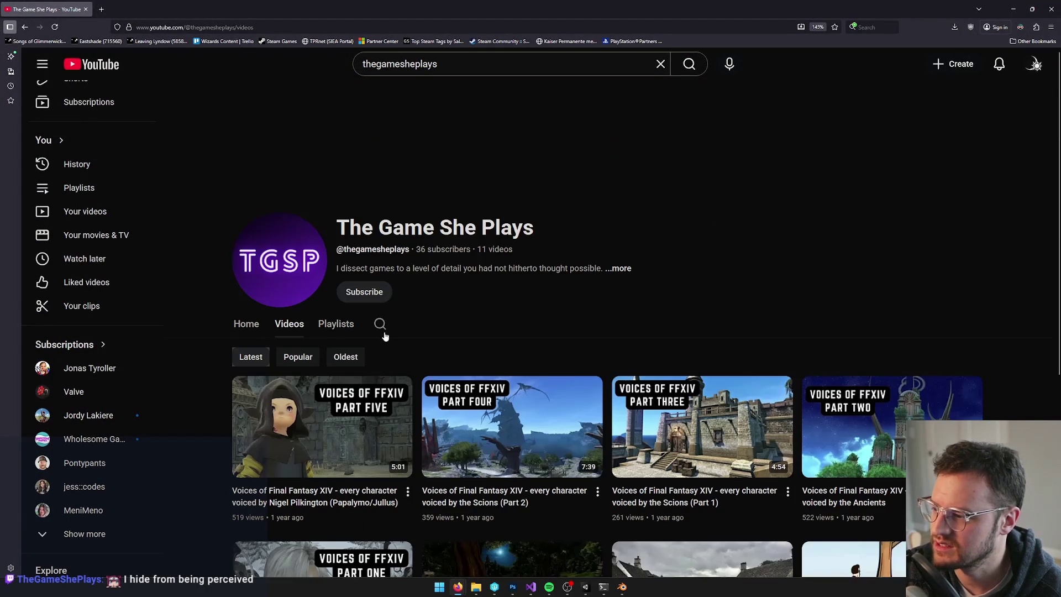
scroll(608, 359, down, 2)
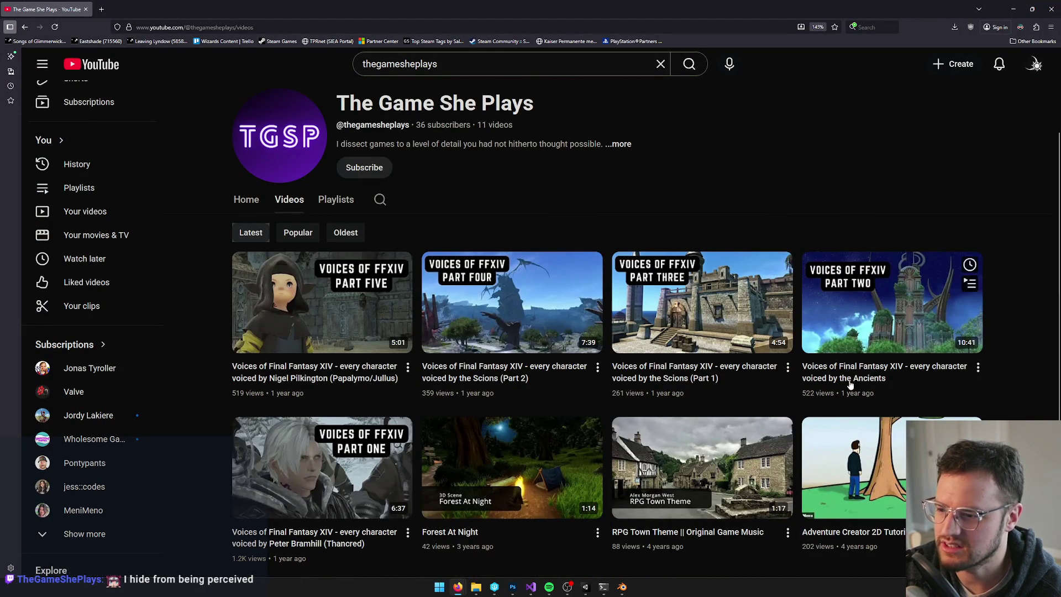
scroll(766, 394, down, 1)
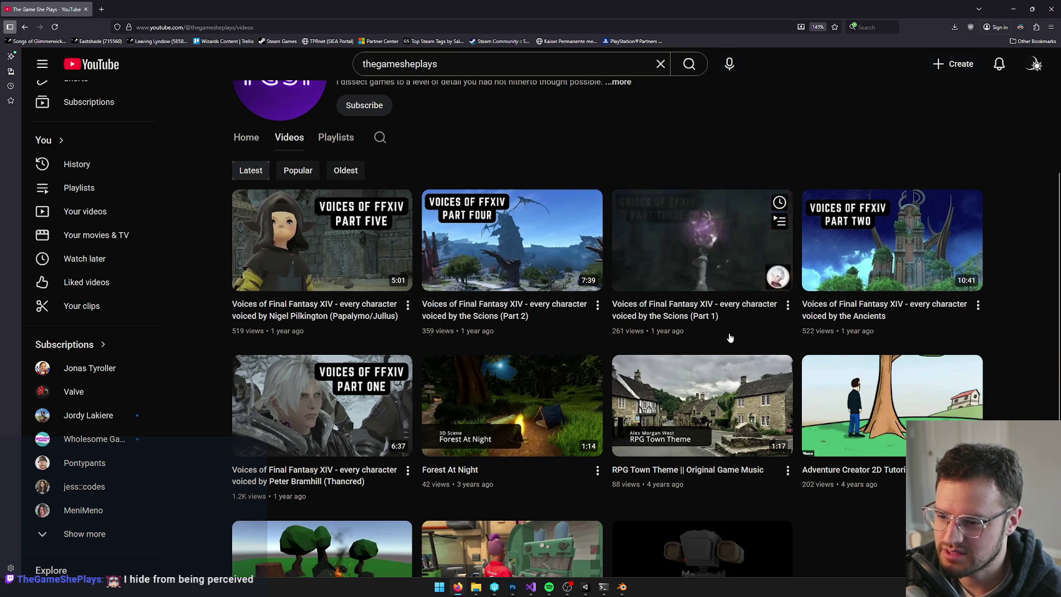
scroll(729, 335, down, 1)
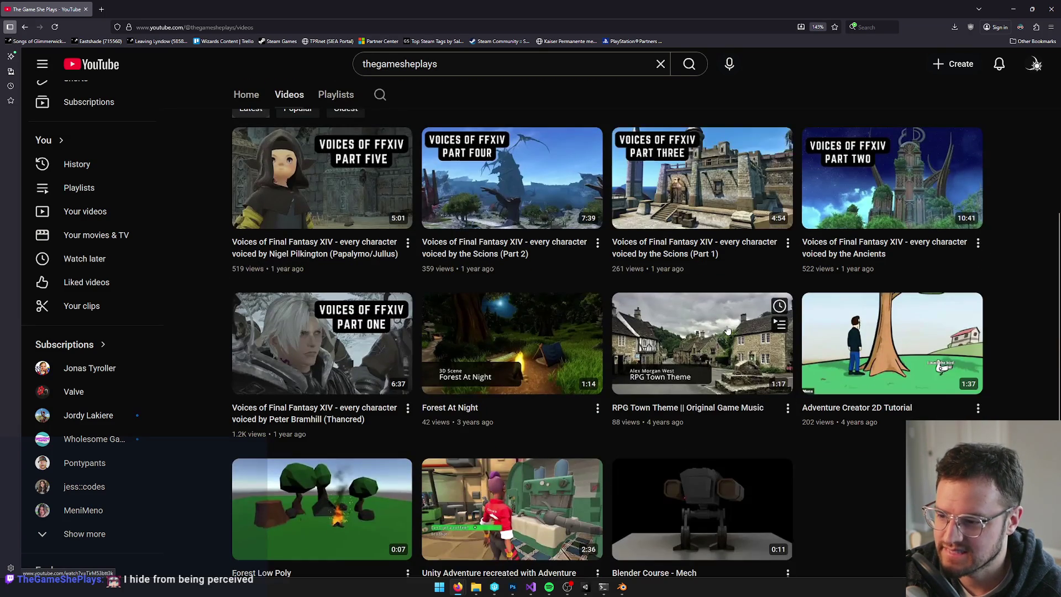
scroll(727, 330, down, 1)
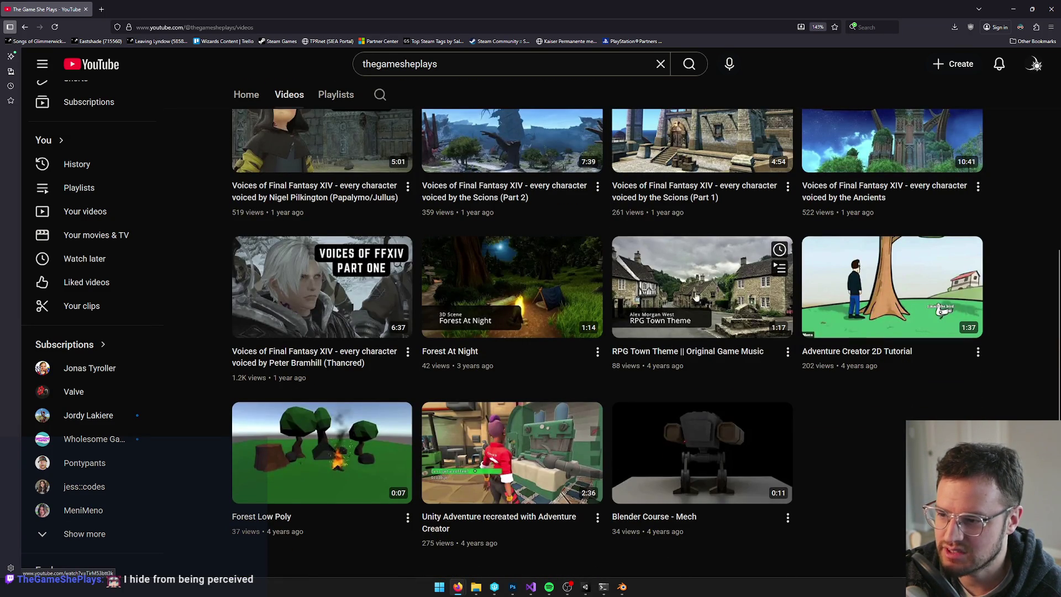
scroll(679, 319, up, 1)
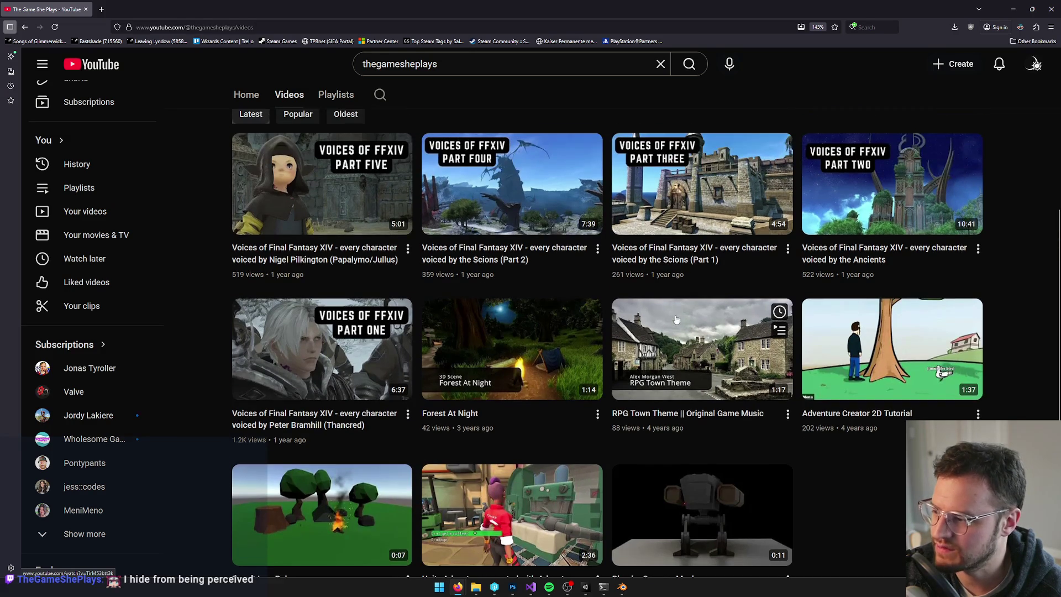
scroll(677, 320, up, 1)
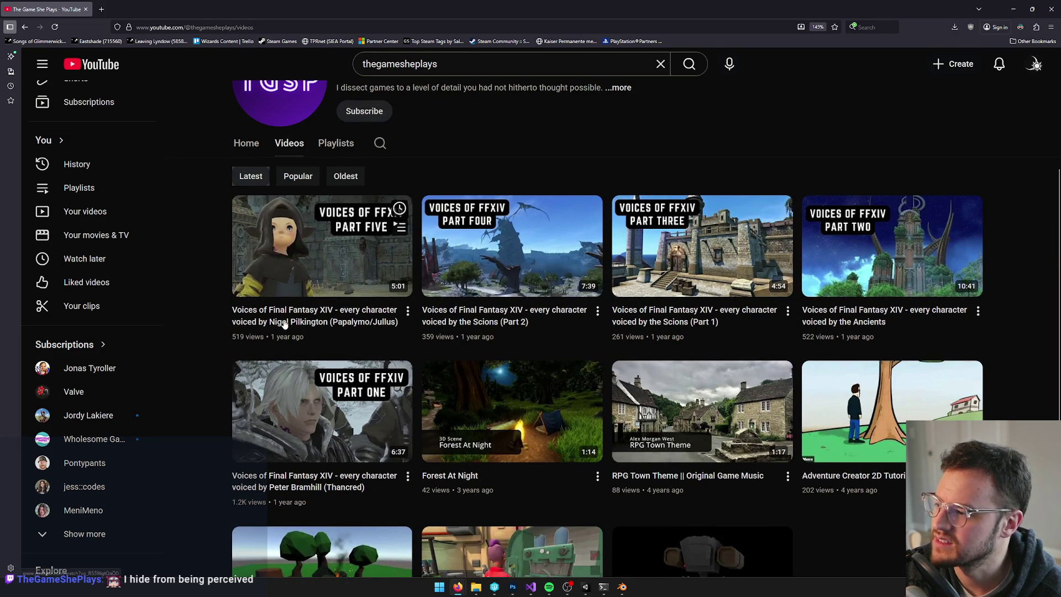
scroll(742, 320, up, 3)
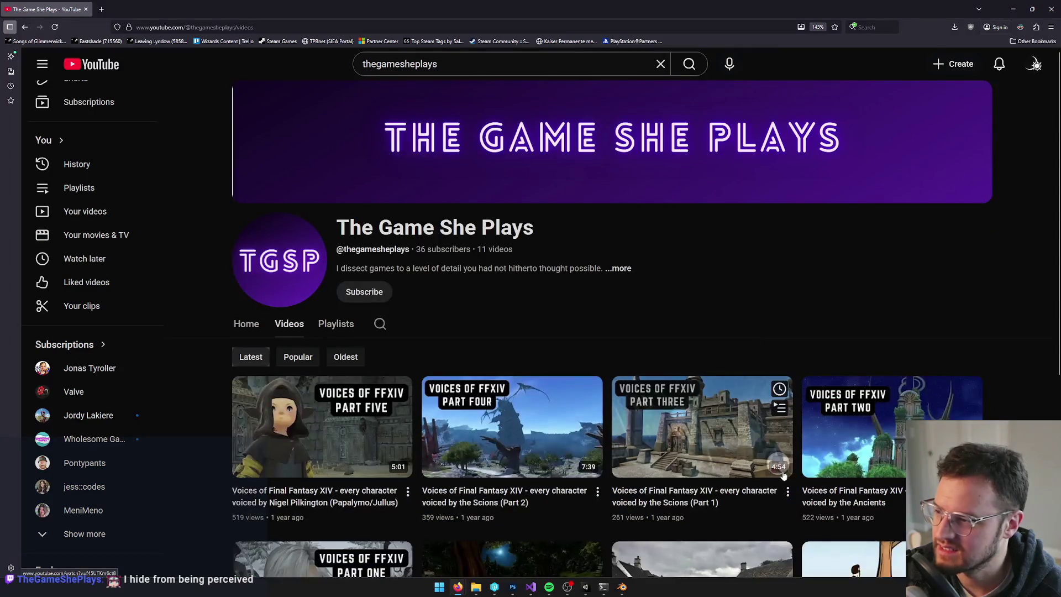
scroll(761, 471, down, 2)
scroll(762, 471, down, 1)
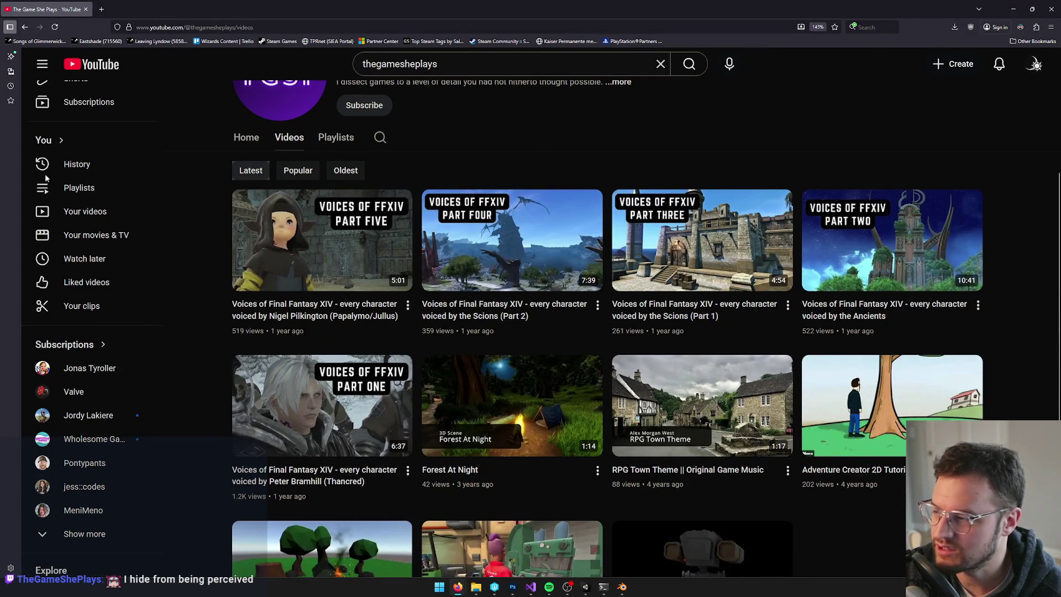
scroll(718, 276, up, 1)
key(super+Down)
key(super+Down)
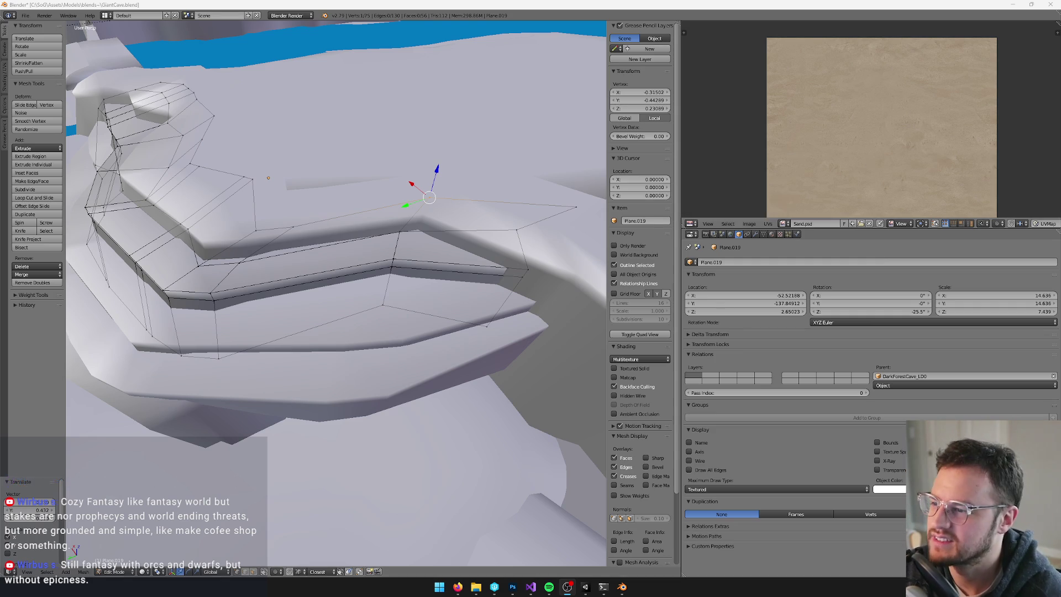
Select another vertex on the step mesh's edge and move it into line.
middle_drag(342, 263, 410, 222)
middle_drag(380, 184, 315, 191)
shift+right_click(432, 221)
key(g)
scroll(436, 203, down, 5)
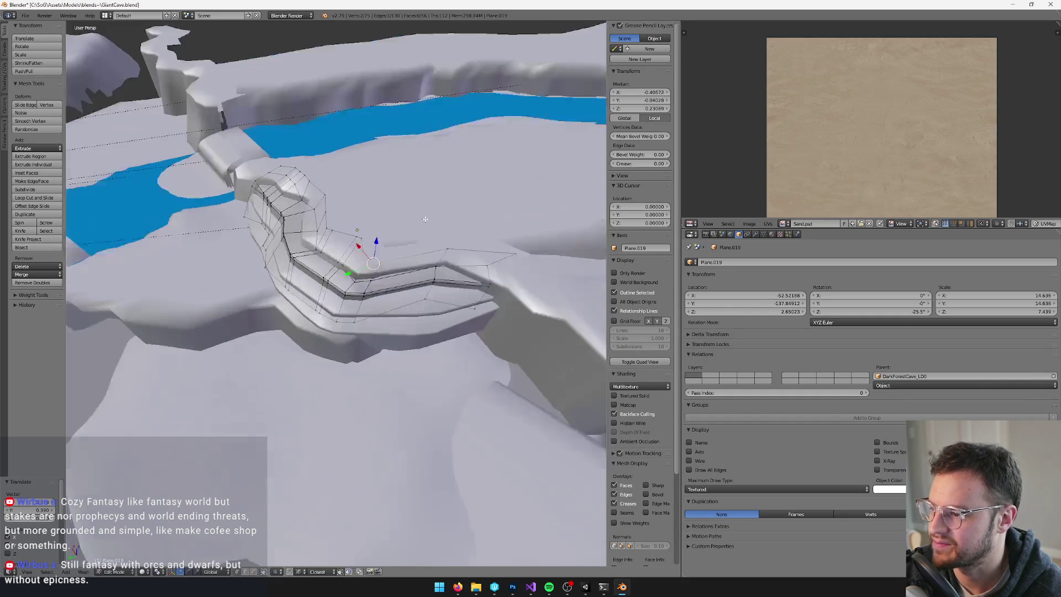
key(Tab)
scroll(482, 271, up, 3)
Pick Plane.020 and Plane.019 in turn, then return to Object Mode to view the whole ledge.
right_click(482, 271)
key(Tab)
key(Tab)
right_click(467, 242)
key(Tab)
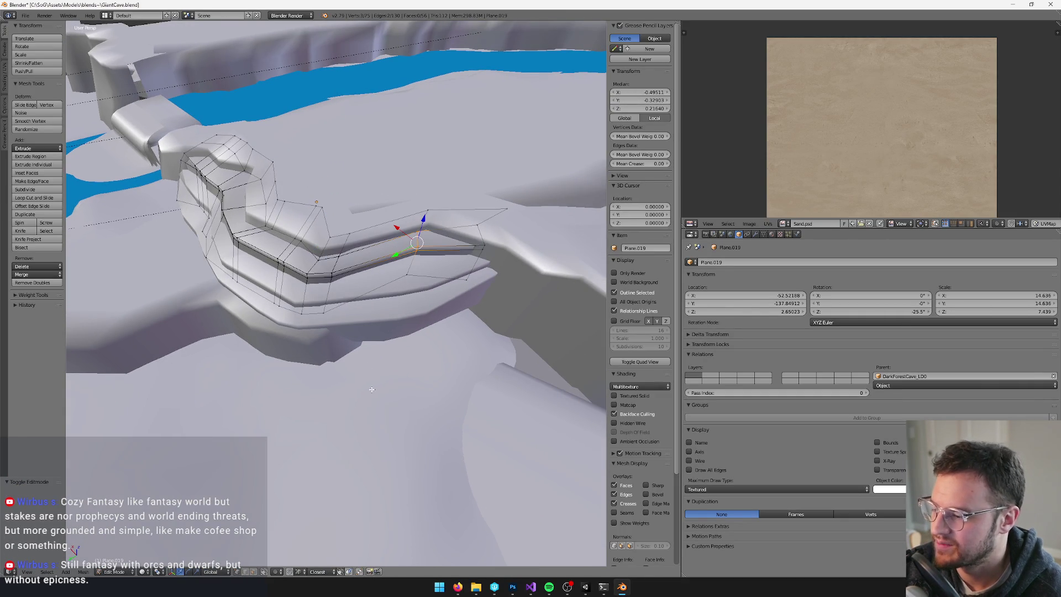
key(Tab)
scroll(341, 332, down, 4)
middle_drag(365, 343, 341, 369)
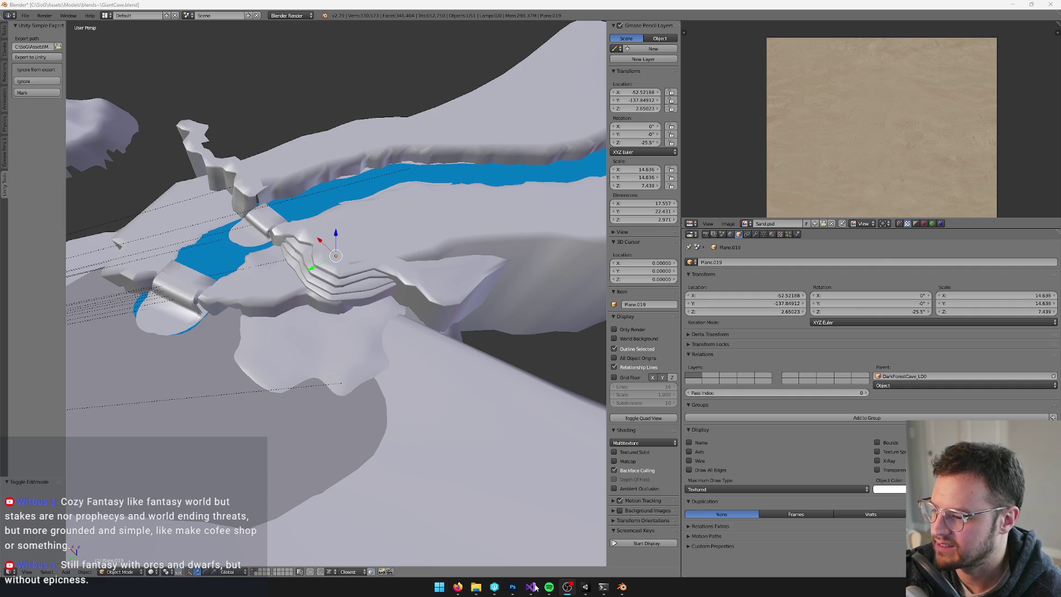
In Unity, inspect the reimported stepped ledge by toggling between the Scene and Game views.
click(587, 589)
mouse_move(355, 230)
right_down()
mouse_move(363, 204)
mouse_move(340, 267)
mouse_move(354, 321)
right_up()
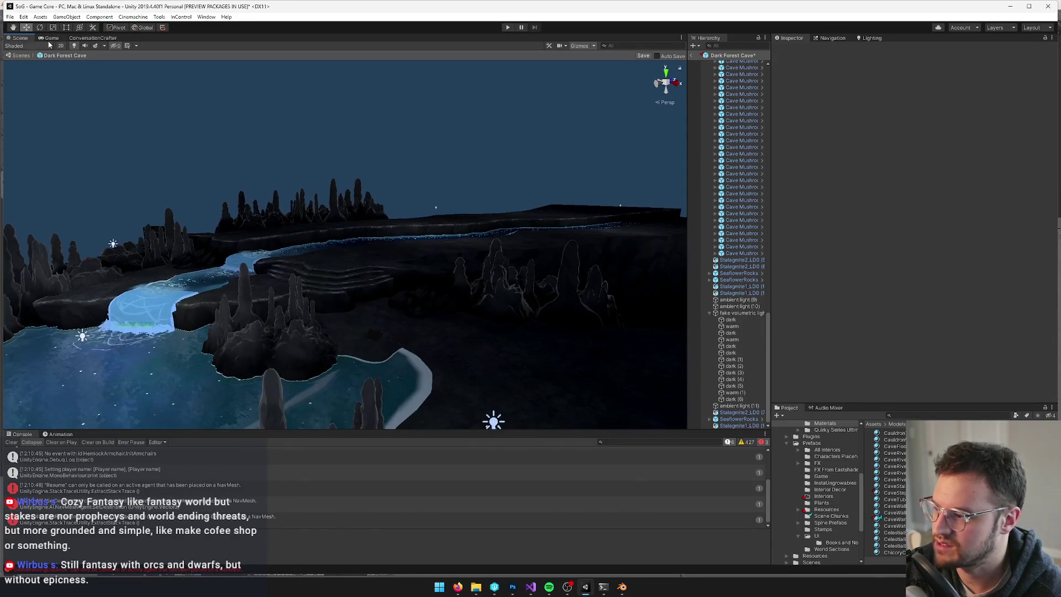
click(44, 38)
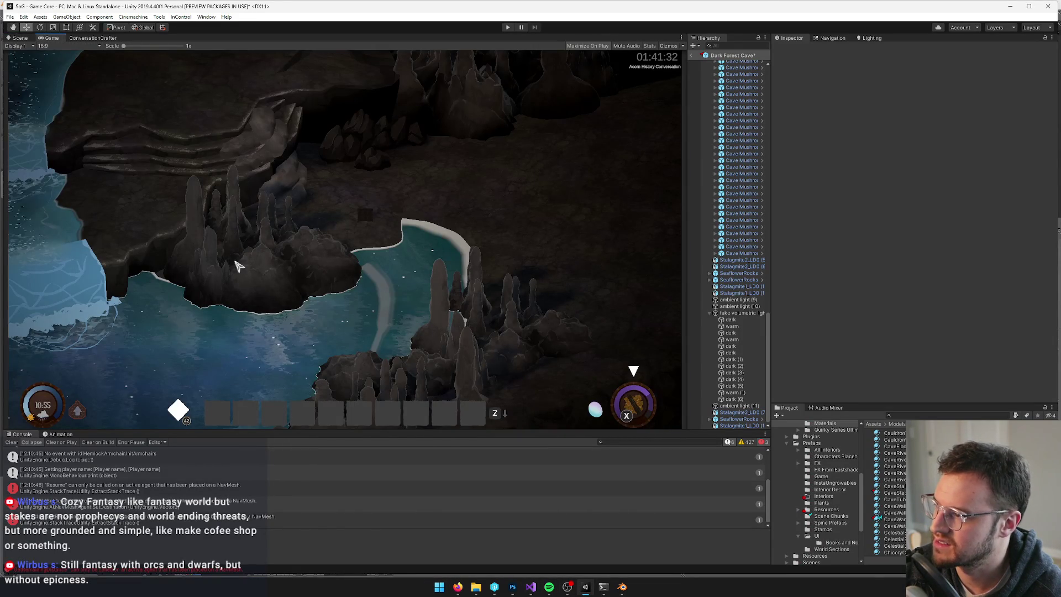
click(19, 38)
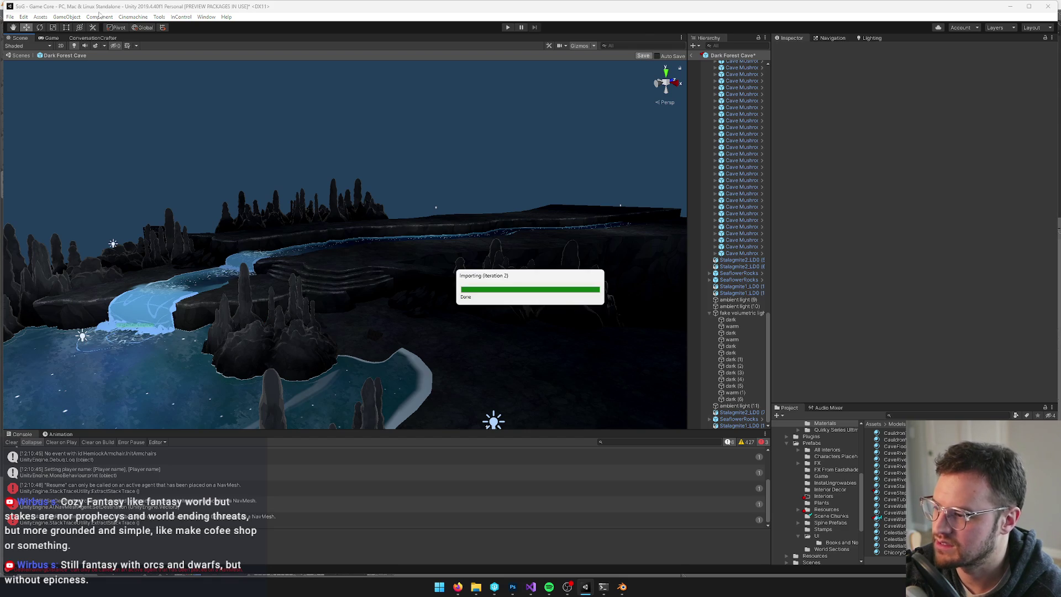
click(48, 38)
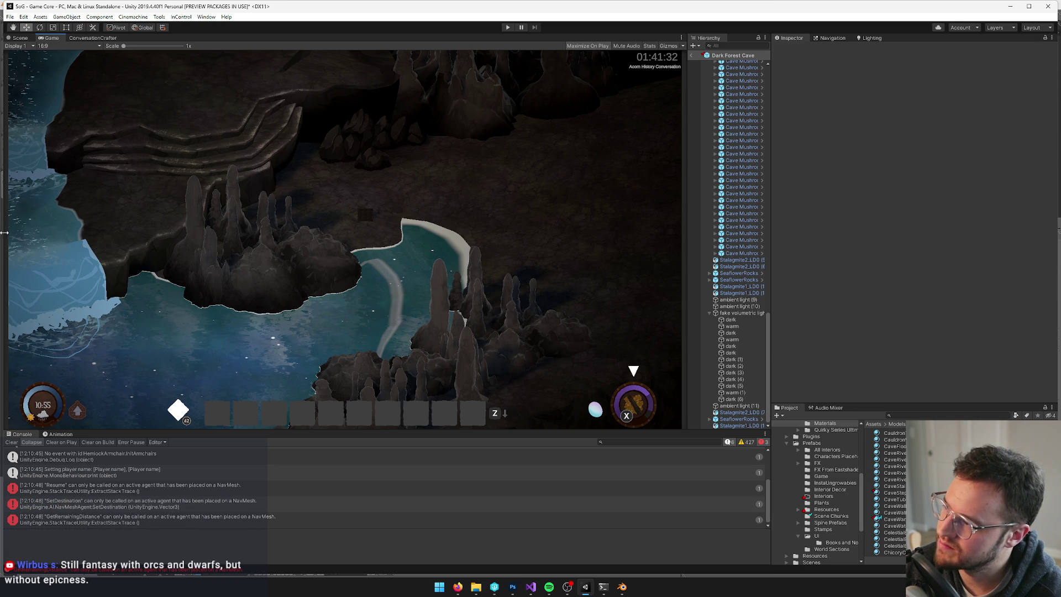
click(20, 37)
mouse_move(387, 276)
right_down()
mouse_move(409, 264)
mouse_move(389, 307)
mouse_move(392, 293)
right_up()
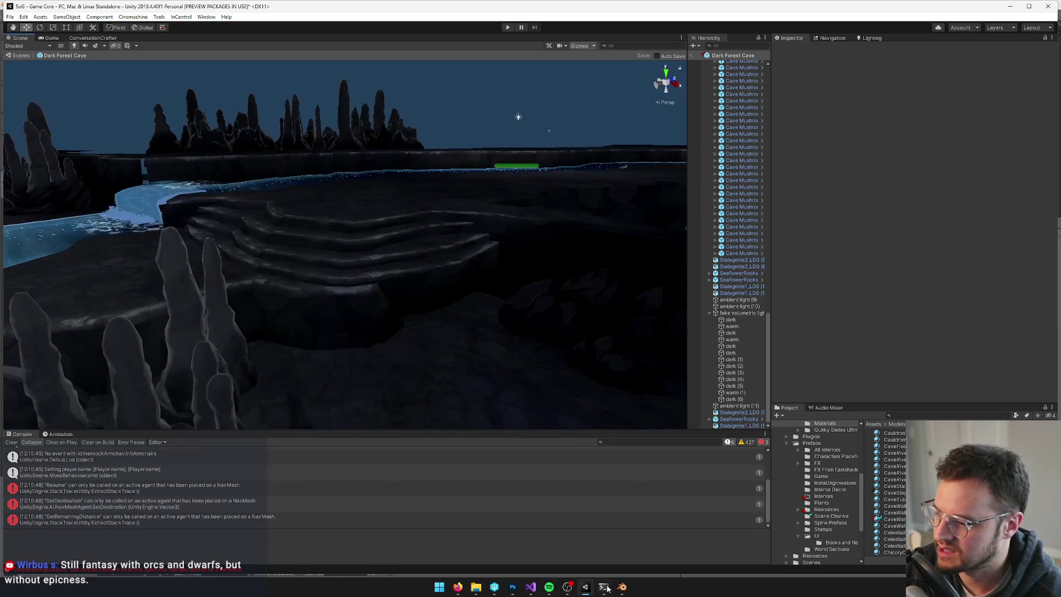
Back in Blender, select the Plane.013 ledge mesh and enter Edit Mode.
key(alt+Tab)
mouse_move(409, 309)
middle_down()
mouse_move(366, 259)
mouse_move(428, 245)
mouse_move(365, 278)
middle_up()
scroll(353, 266, up, 3)
right_click(353, 266)
key(Tab)
key(Tab)
key(Tab)
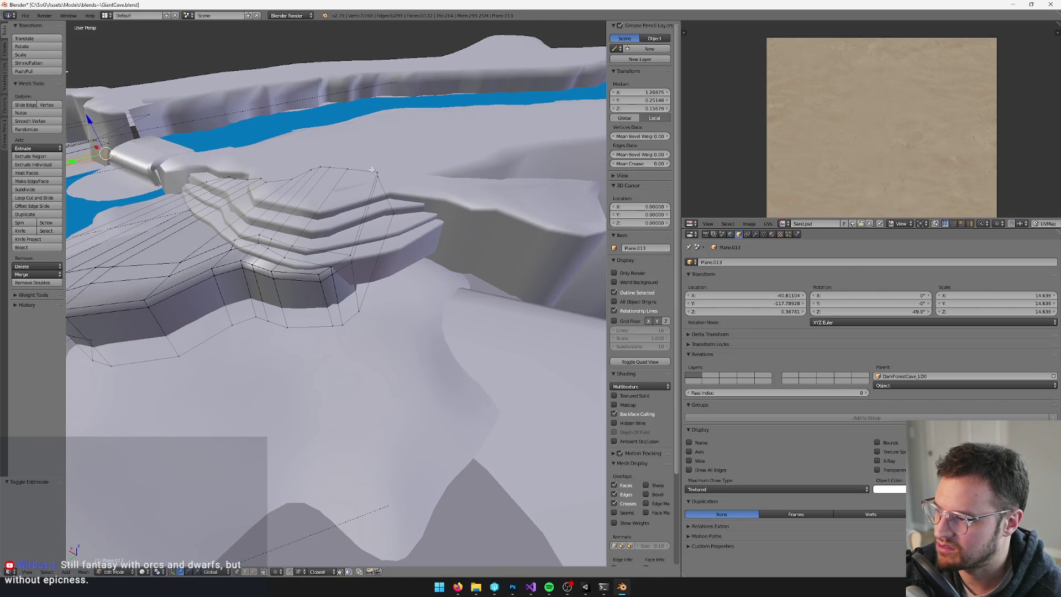
Move the ledge outline vertices, growing the selection and sliding them horizontally.
drag(434, 255, 434, 255)
key(g)
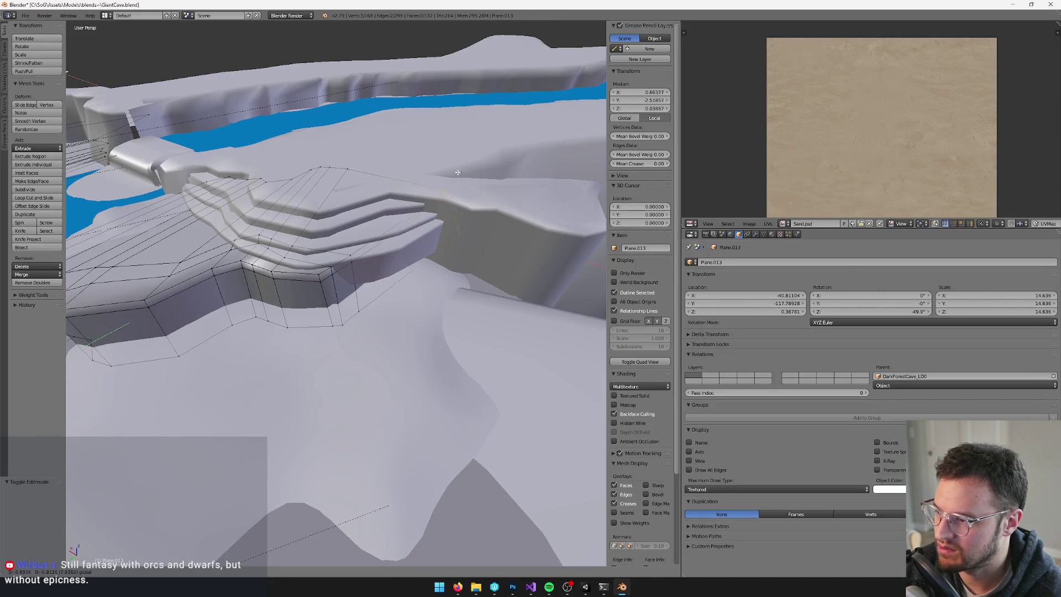
click(489, 177)
shift+click(328, 257)
key(ctrl+KP_Add)
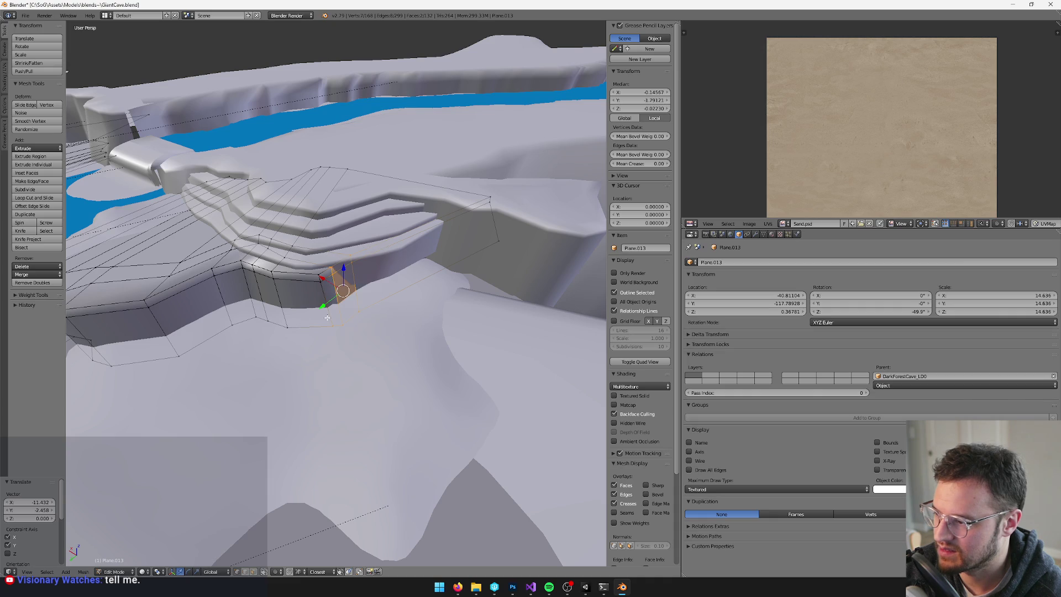
shift+click(331, 269)
key(g)
key(shift+z)
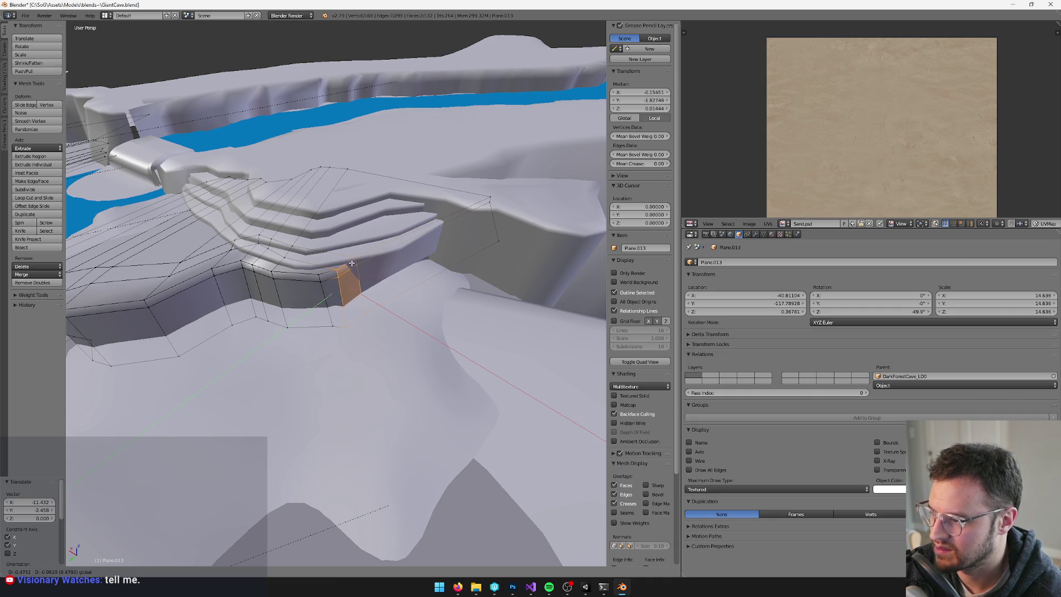
click(349, 267)
Box-select three rim vertices and reposition them in the horizontal plane.
key(b)
drag(308, 263, 340, 343)
key(g)
key(shift+z)
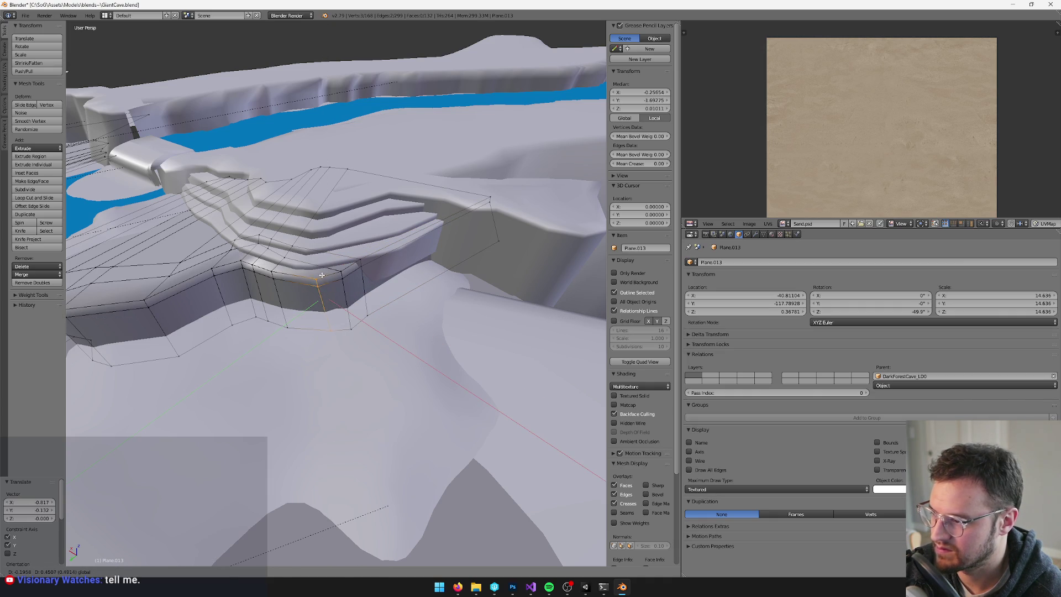
click(322, 275)
key(g)
key(shift+z)
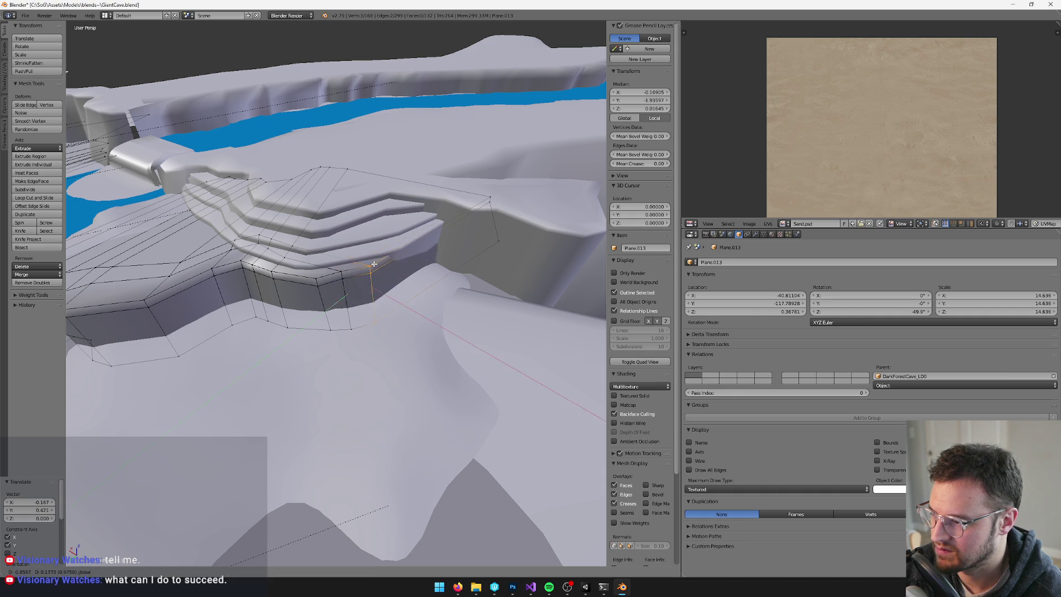
click(376, 266)
Shift a vertical edge on the ledge wall into place.
mouse_move(376, 266)
middle_down()
mouse_move(429, 277)
mouse_move(389, 244)
middle_up()
right_click(387, 245)
key(g)
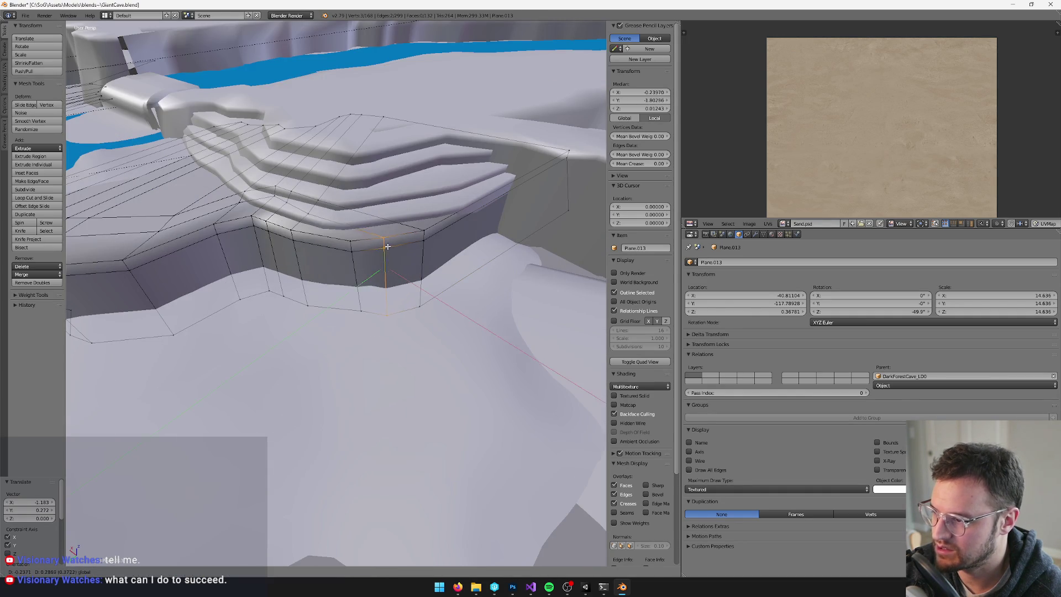
click(395, 252)
mouse_move(395, 252)
middle_down()
mouse_move(408, 258)
mouse_move(368, 258)
middle_up()
Knife-cut a new edge from the lower vertex up to the top edge.
key(k)
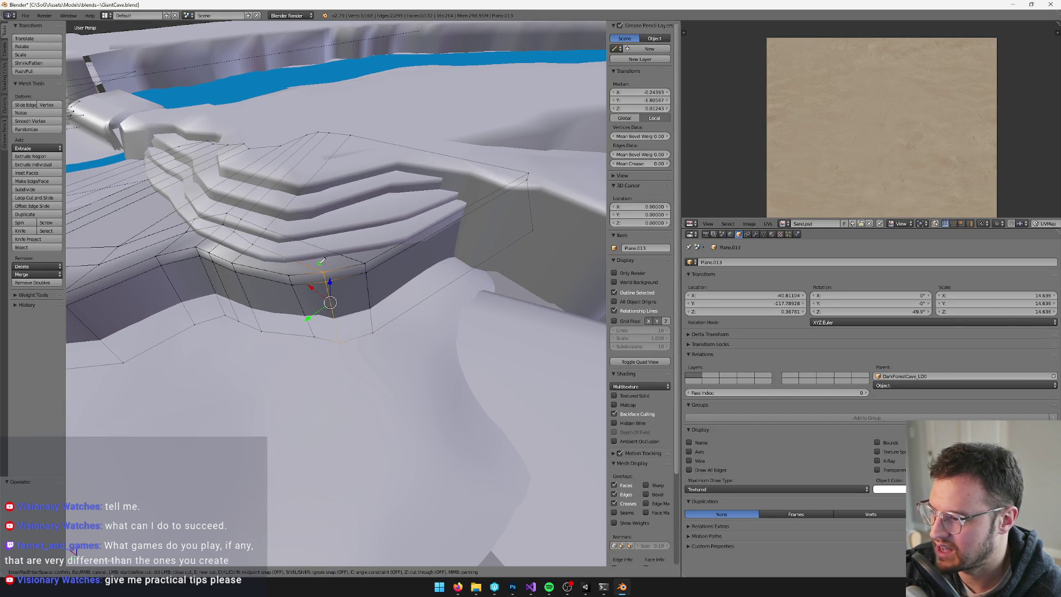
click(323, 272)
click(345, 132)
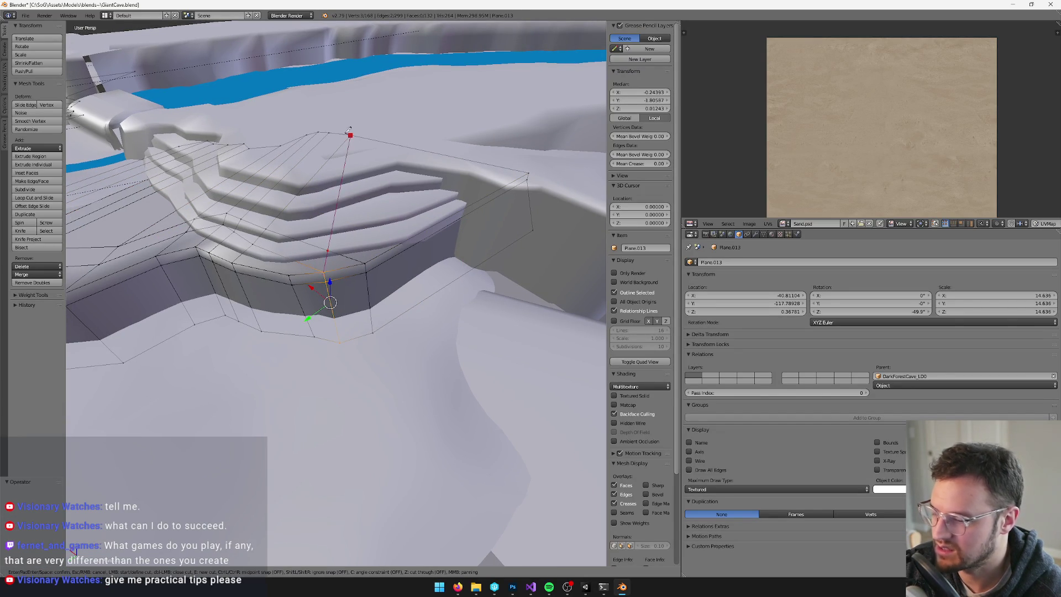
key(Return)
Add an edge loop across the step faces and slide it horizontally, discarding an extra loop.
key(ctrl+r)
click(400, 247)
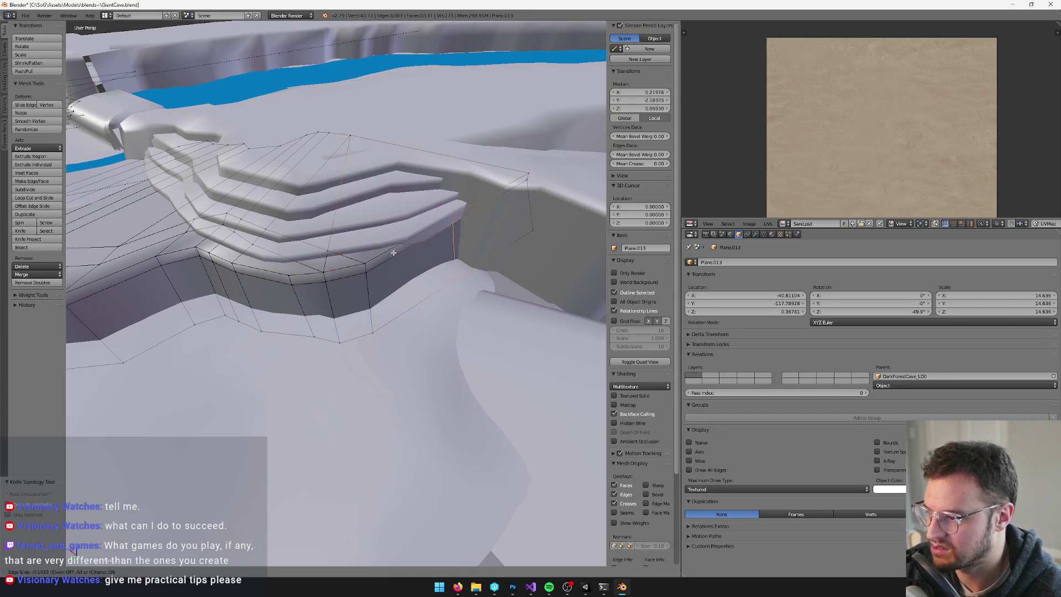
click(362, 248)
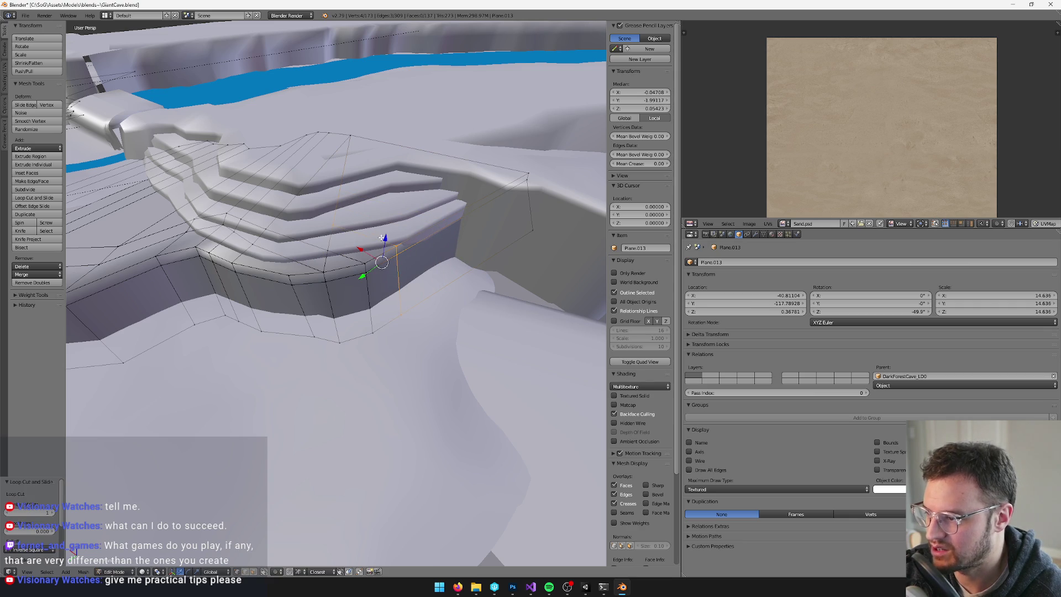
key(g)
key(shift+z)
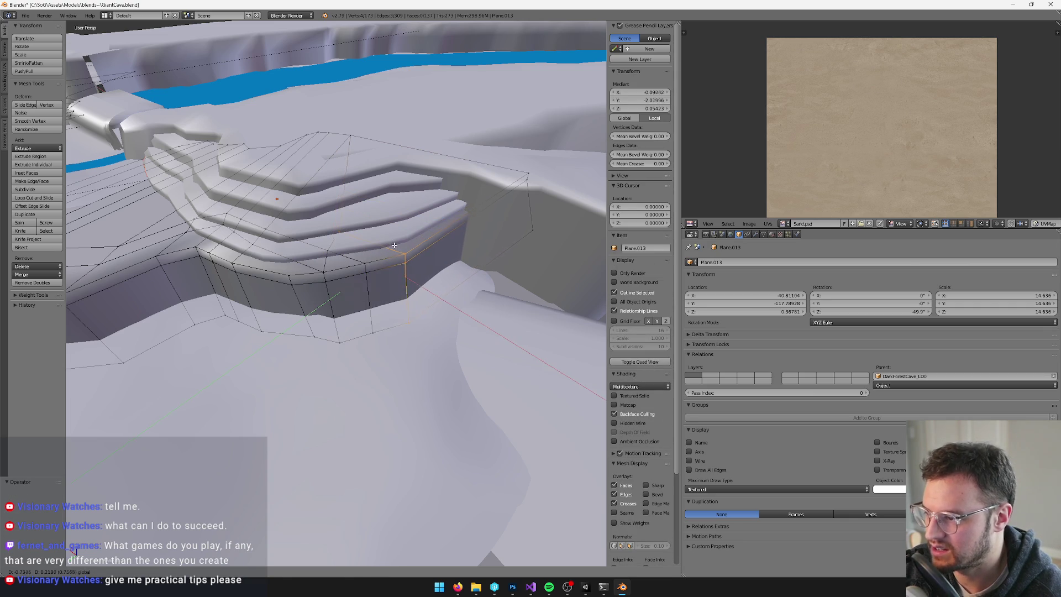
click(395, 245)
key(ctrl+r)
click(401, 246)
click(401, 246)
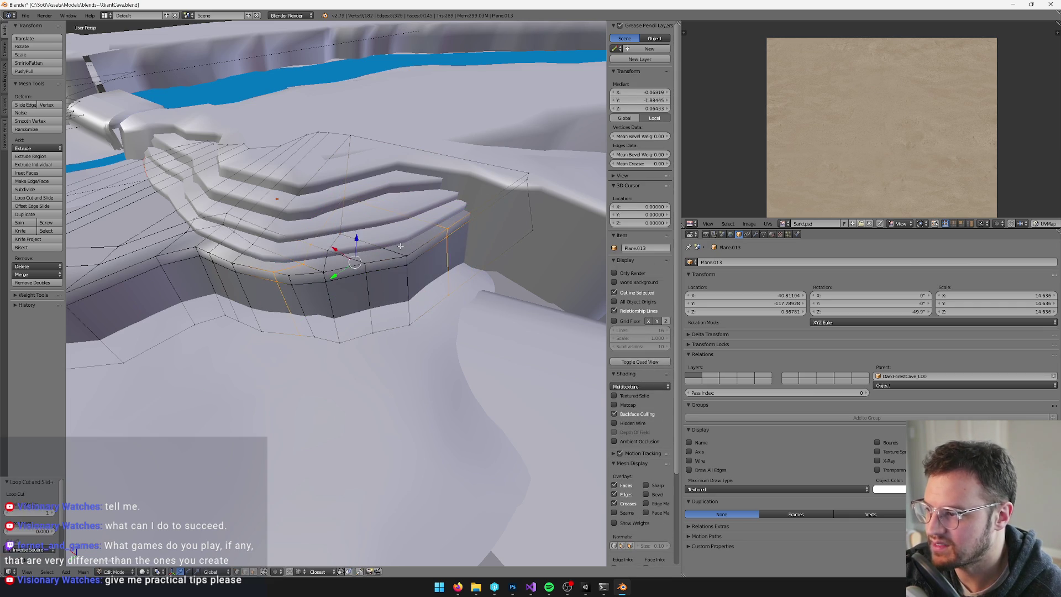
key(ctrl+z)
Collapse the single top edge by merging its vertices at the first one.
right_click(337, 215)
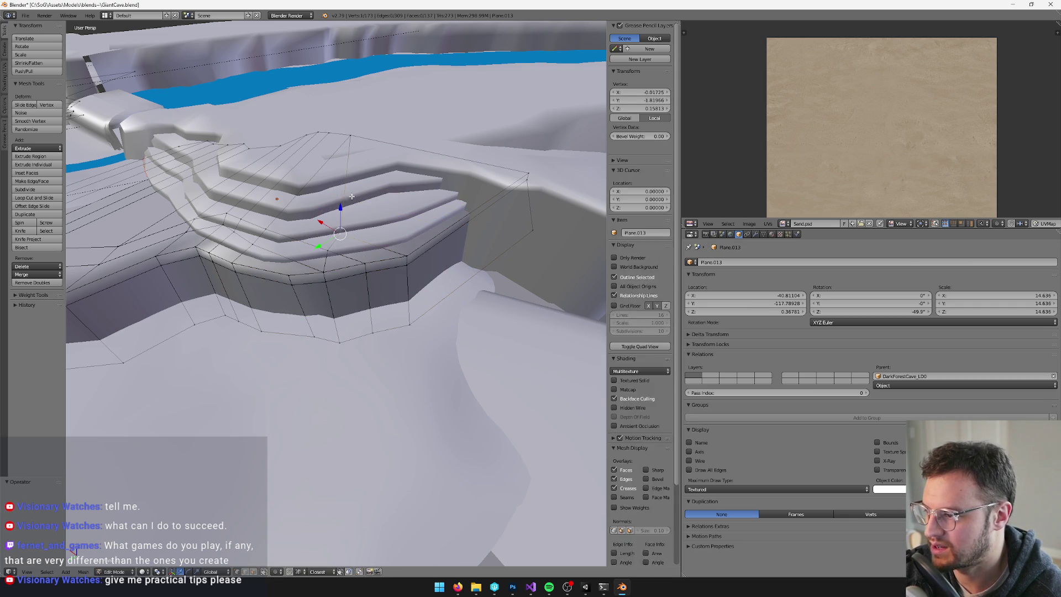
right_click(351, 136)
key(alt+m)
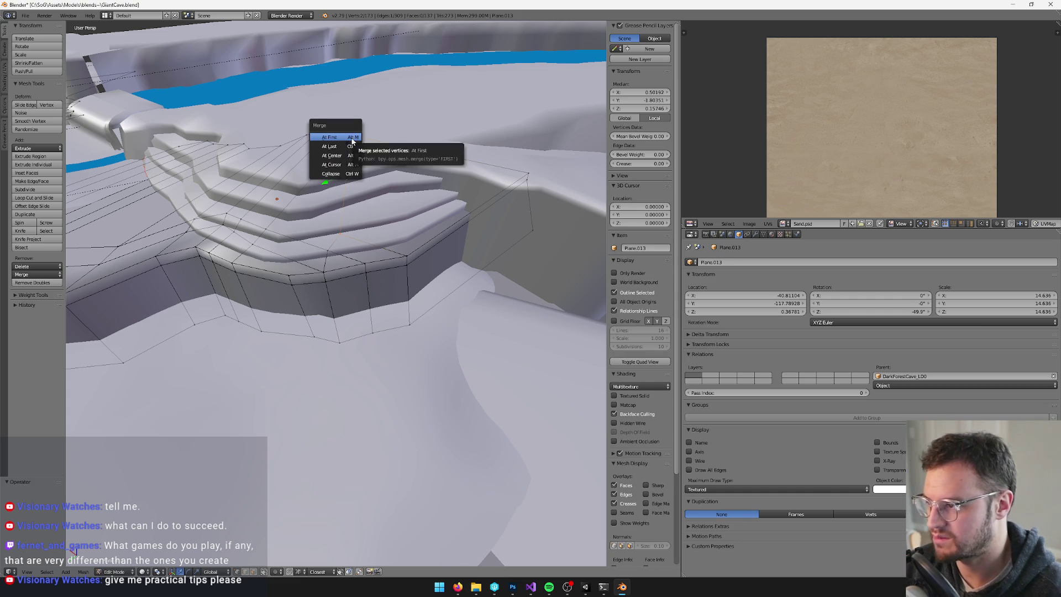
click(354, 139)
Add a loop cut on the wall, undoing a second unwanted one.
key(ctrl+r)
click(452, 211)
click(433, 227)
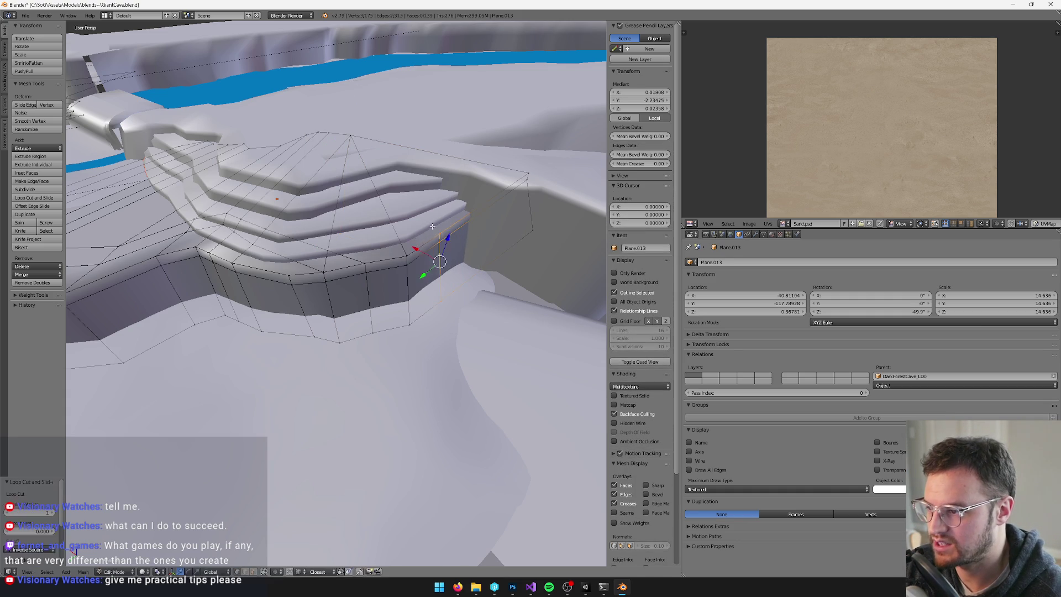
key(ctrl+r)
click(425, 221)
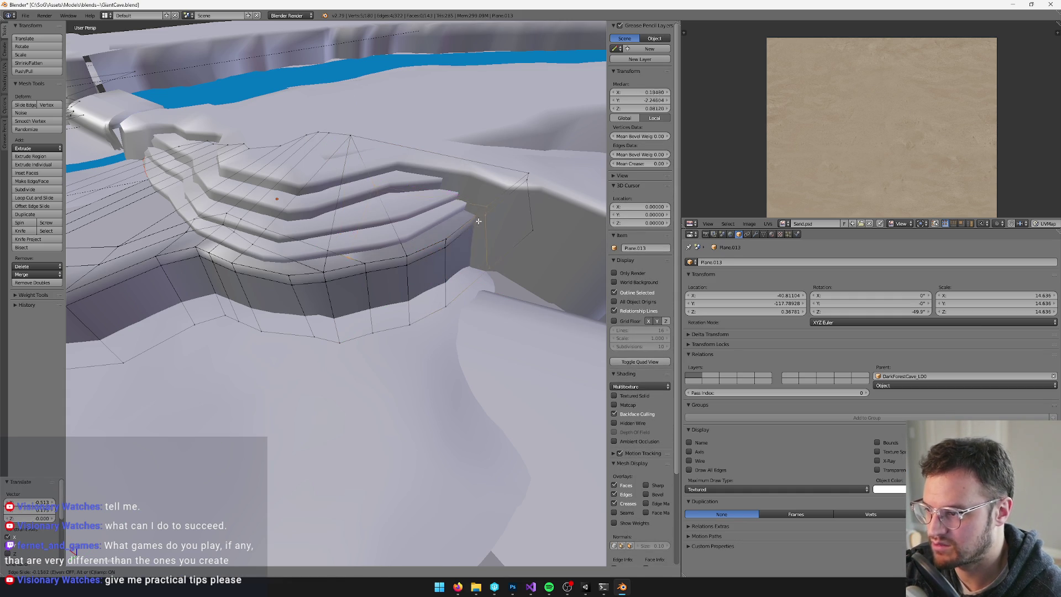
click(422, 212)
key(ctrl+z)
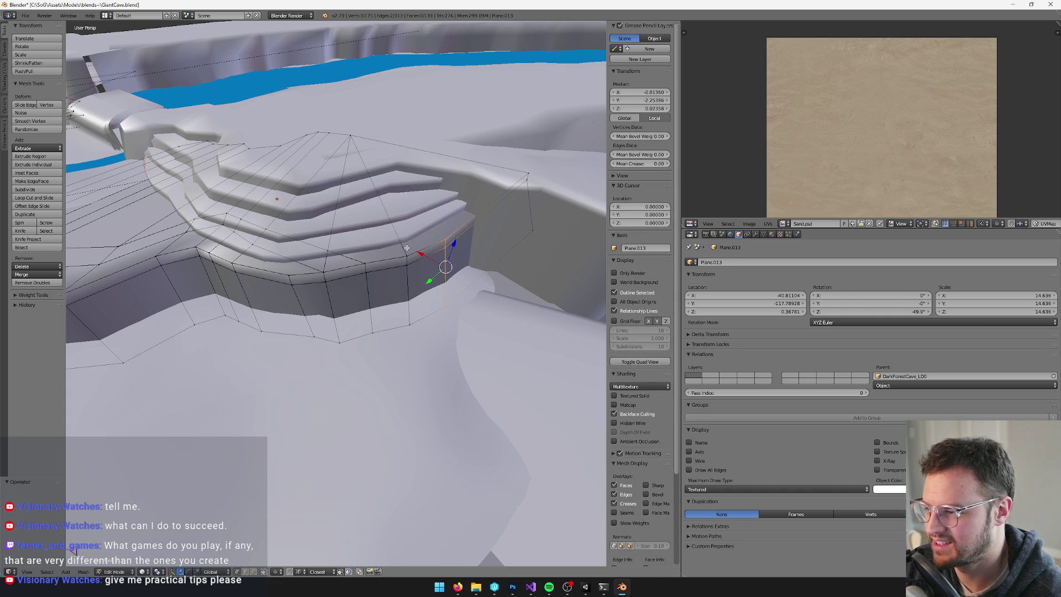
Merge three stray vertices into one, then select the wall's face rings in face mode.
mouse_move(457, 242)
middle_down()
mouse_move(437, 243)
mouse_move(451, 240)
middle_up()
key(alt+m)
click(451, 240)
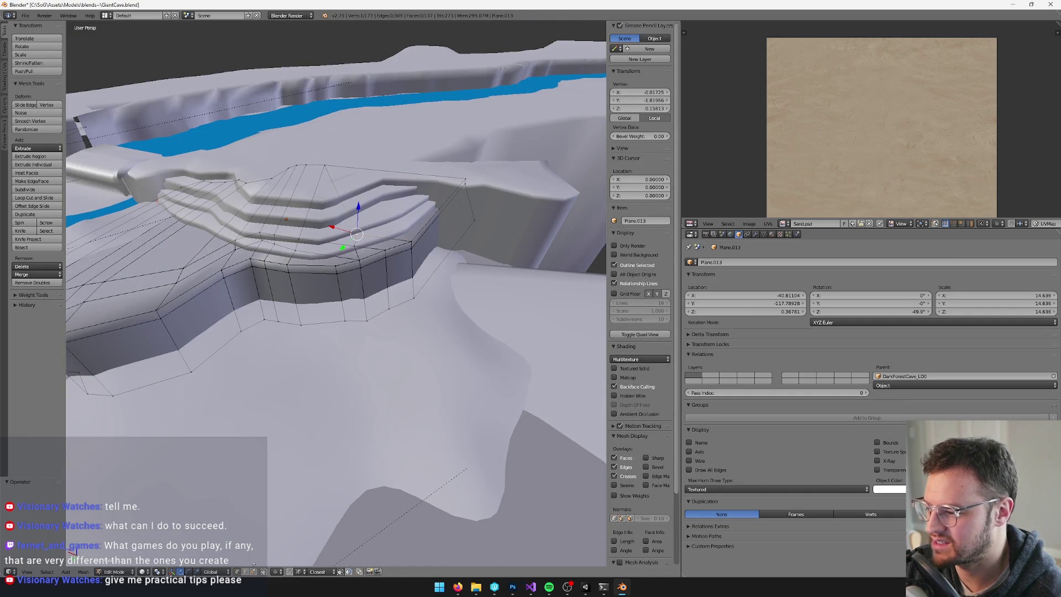
click(253, 571)
click(364, 257)
alt+click(319, 266)
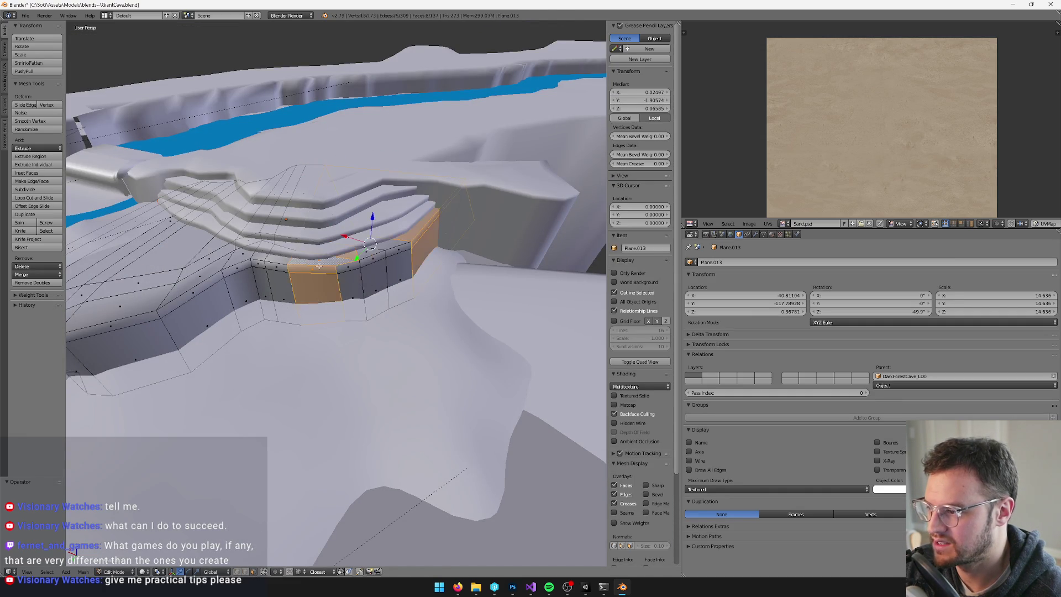
Delete the two selected rings of wall faces.
key(x)
click(332, 268)
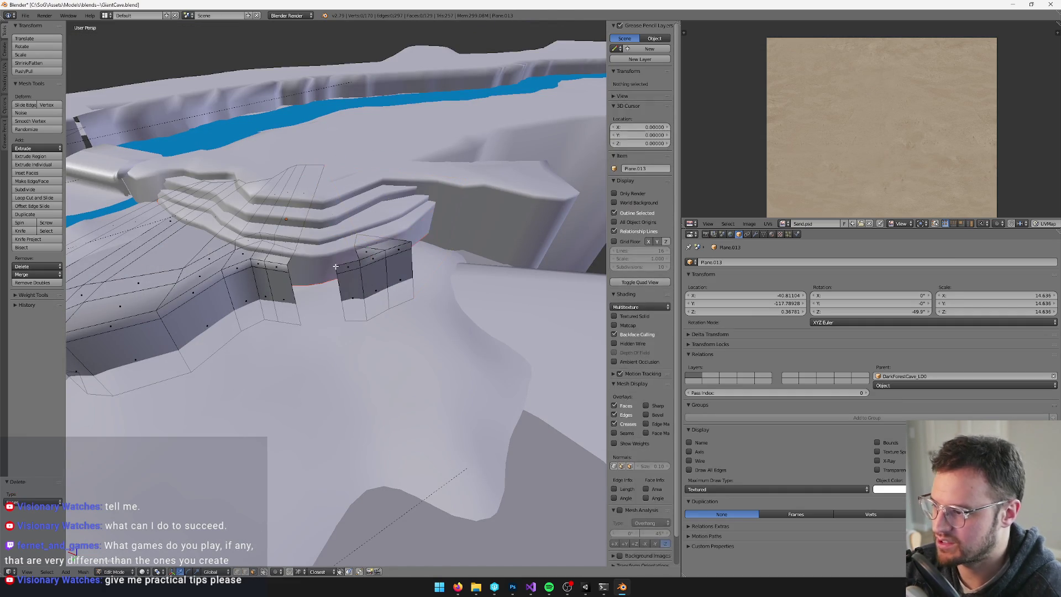
alt+click(398, 277)
key(x)
click(428, 327)
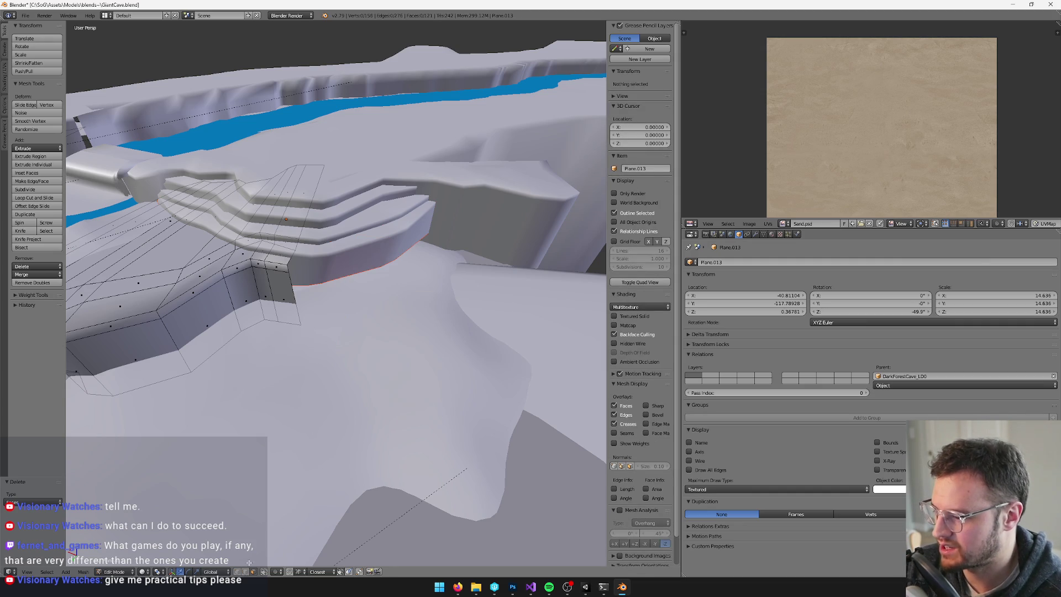
Extrude the remaining top edge into a new section, rotate it about 49 degrees and slide it horizontally.
click(291, 258)
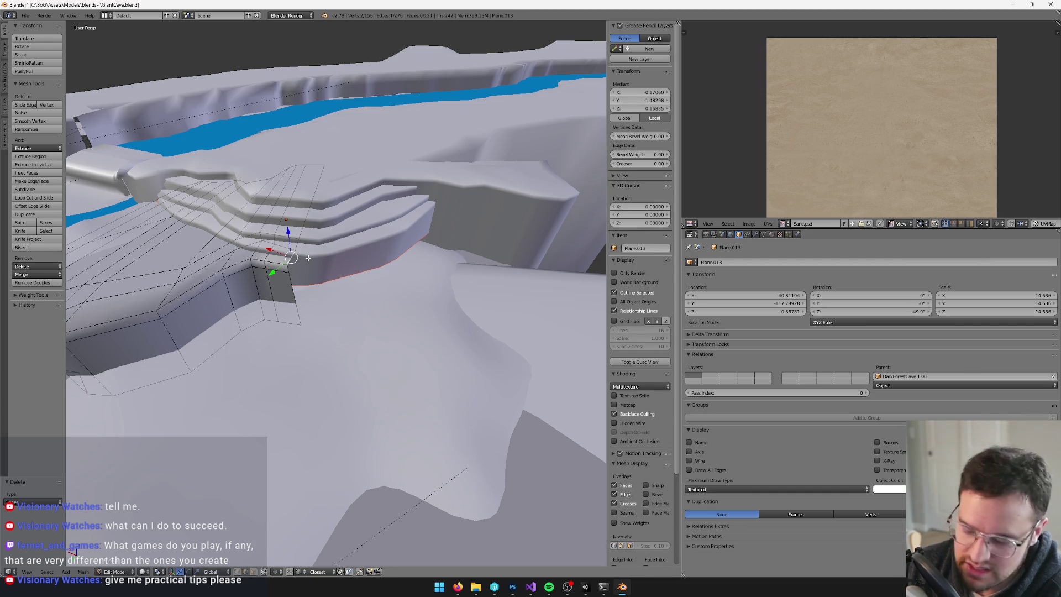
mouse_move(308, 258)
middle_down()
mouse_move(357, 268)
mouse_move(310, 288)
mouse_move(377, 265)
middle_up()
key(e)
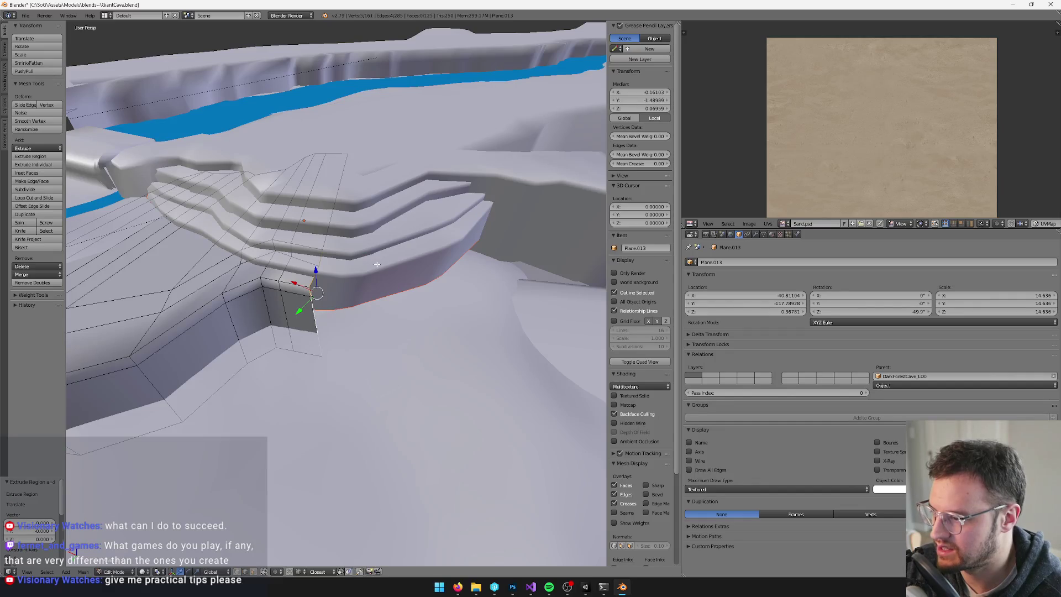
key(g)
click(453, 263)
key(r)
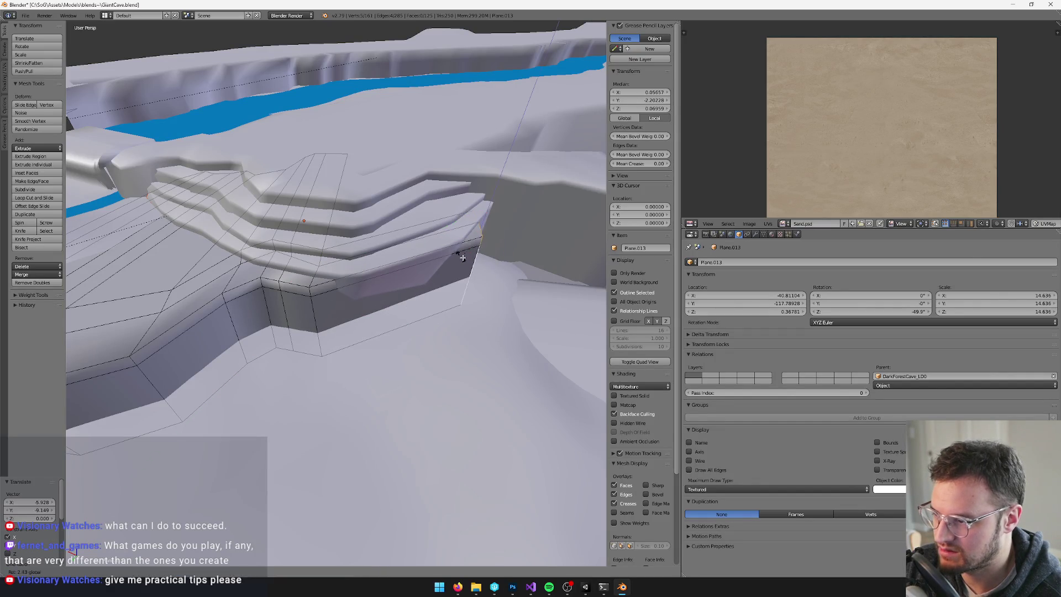
click(459, 270)
middle_drag(459, 270, 381, 276)
key(g)
key(shift+z)
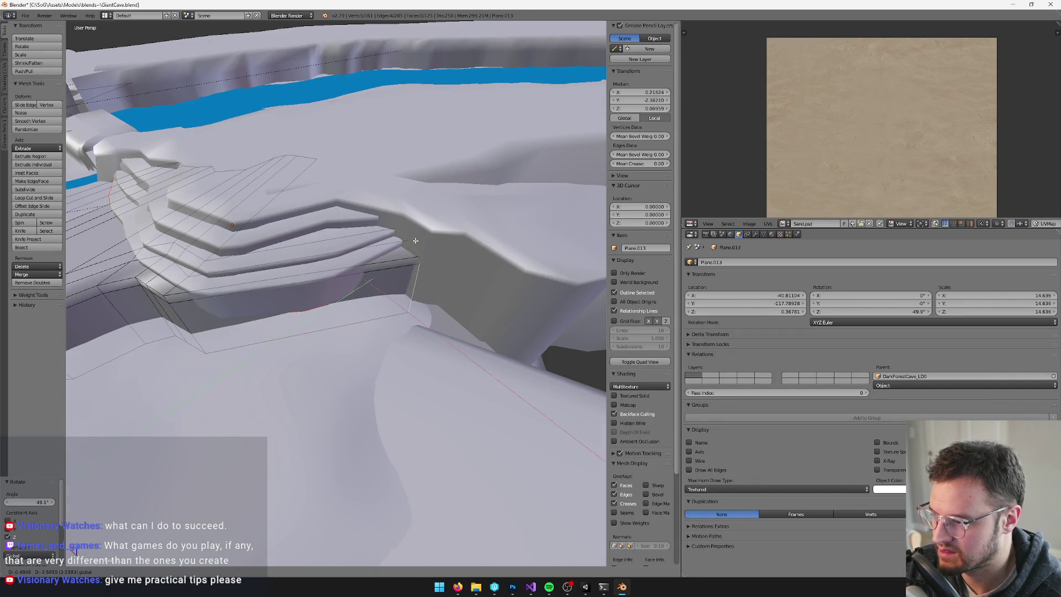
click(419, 240)
mouse_move(419, 241)
middle_down()
mouse_move(331, 263)
mouse_move(434, 233)
mouse_move(378, 238)
middle_up()
Divide the new wall section with several centred loop cuts, shifting each loop horizontally.
key(ctrl+r)
click(347, 262)
right_click(348, 262)
click(345, 266)
key(ctrl+r)
click(326, 262)
right_click(326, 262)
key(g)
key(shift+z)
click(326, 262)
key(ctrl+r)
click(433, 233)
right_click(433, 233)
key(g)
key(shift+z)
click(433, 233)
Add two centred loop cuts to the step wall and shift the second one horizontally.
key(ctrl+r)
click(378, 237)
right_click(378, 238)
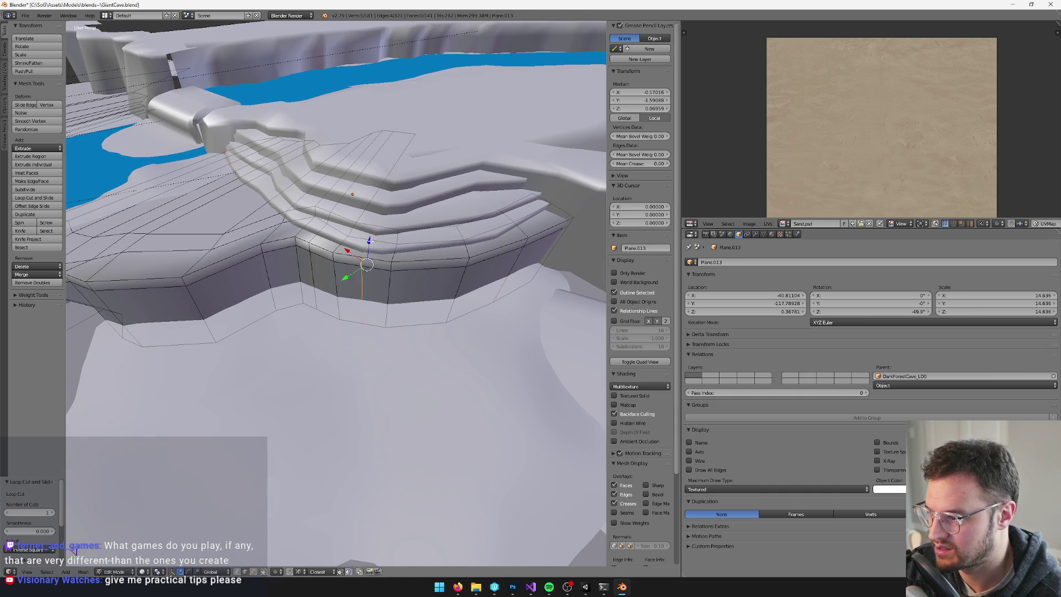
key(ctrl+r)
click(428, 241)
right_click(427, 241)
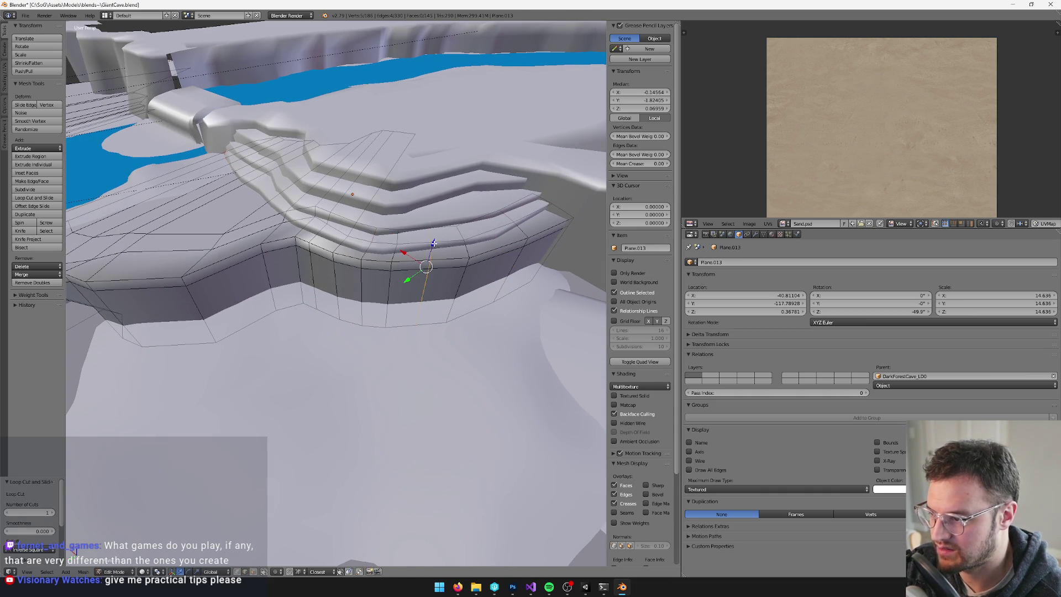
key(g)
key(shift+z)
click(431, 242)
Add a further loop cut across the wall and nudge it in the horizontal plane.
mouse_move(431, 241)
middle_down()
mouse_move(458, 273)
mouse_move(409, 323)
mouse_move(441, 289)
mouse_move(467, 289)
mouse_move(372, 286)
mouse_move(391, 308)
mouse_move(337, 286)
middle_up()
key(ctrl+r)
click(428, 239)
right_click(429, 239)
key(g)
key(shift+z)
click(437, 245)
Inspect the ledge within the whole cave by toggling edit mode and zooming out and in.
key(Tab)
scroll(442, 293, down, 3)
key(Tab)
scroll(429, 313, up, 3)
scroll(372, 287, down, 3)
scroll(376, 302, down, 4)
key(Tab)
scroll(359, 296, up, 3)
key(Tab)
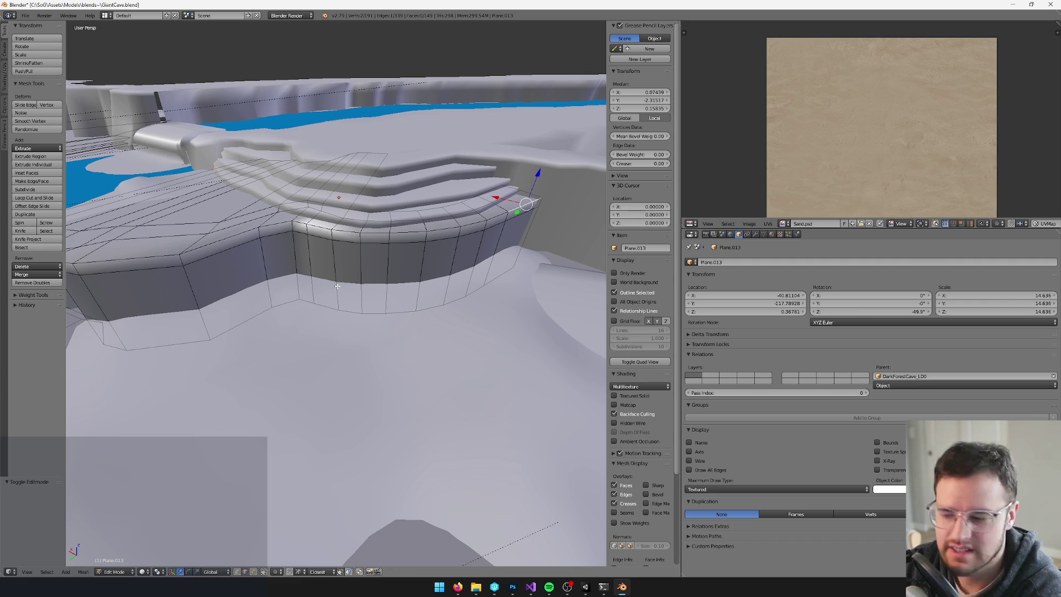
mouse_move(338, 286)
middle_down()
mouse_move(309, 236)
mouse_move(359, 221)
mouse_move(378, 166)
middle_up()
Box-select the step's vertices and shift them slightly along X.
key(Tab)
key(Tab)
scroll(308, 237, up, 3)
key(b)
drag(378, 166, 469, 287)
mouse_move(470, 287)
middle_down()
mouse_move(426, 197)
mouse_move(407, 227)
mouse_move(431, 298)
middle_up()
key(g)
key(x)
click(380, 228)
Pick edges and a vertex on the lowest step, then select a curb face in face mode.
right_click(440, 314)
shift+right_click(436, 257)
shift+right_click(426, 229)
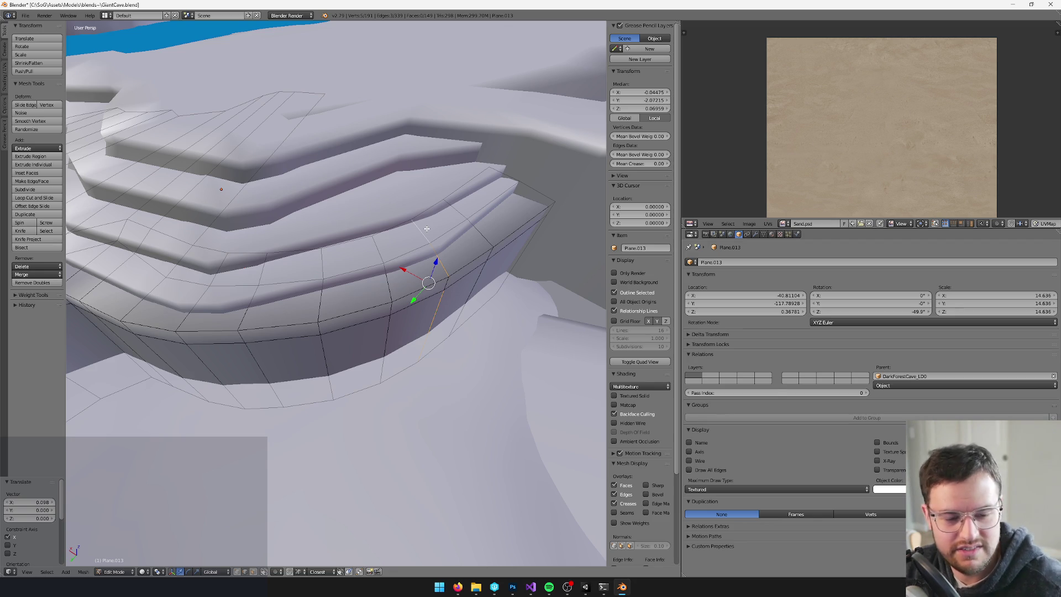
scroll(427, 228, down, 5)
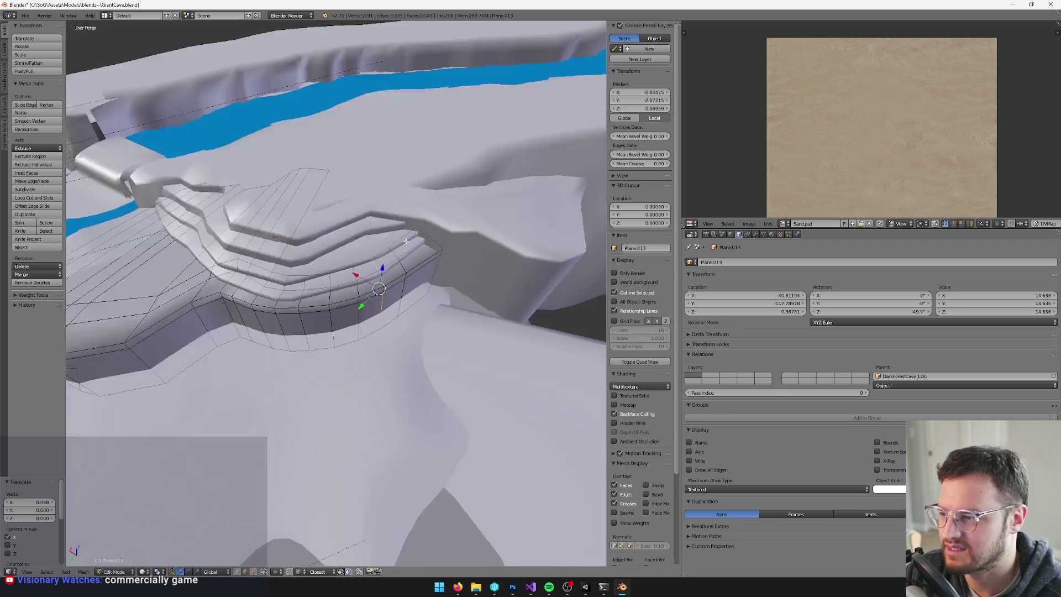
middle_drag(427, 229, 332, 260)
scroll(319, 266, up, 3)
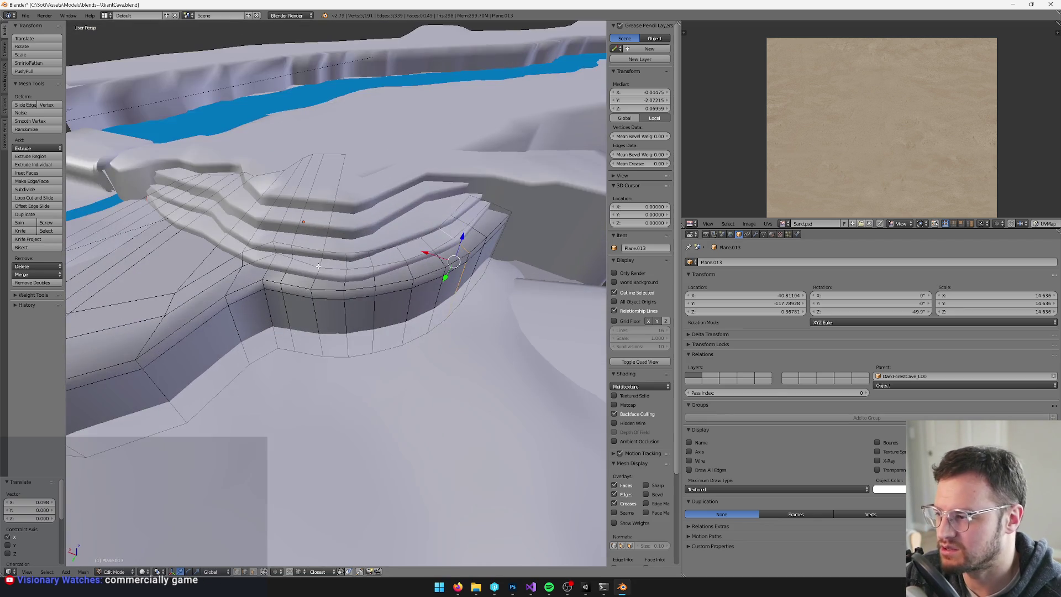
click(253, 572)
right_click(279, 270)
Add the curb's top, step and vertical faces to the face selection.
scroll(307, 298, up, 2)
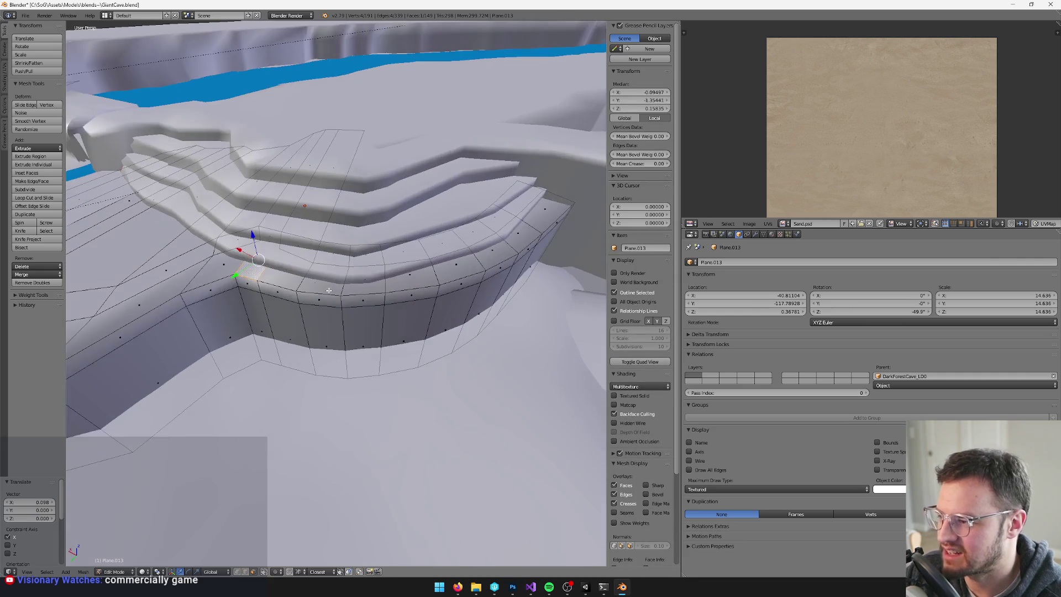
shift+right_click(286, 269)
shift+right_click(332, 285)
shift+right_click(293, 243)
shift+right_click(307, 241)
shift+right_click(336, 252)
shift+right_click(368, 254)
middle_drag(367, 254, 328, 291)
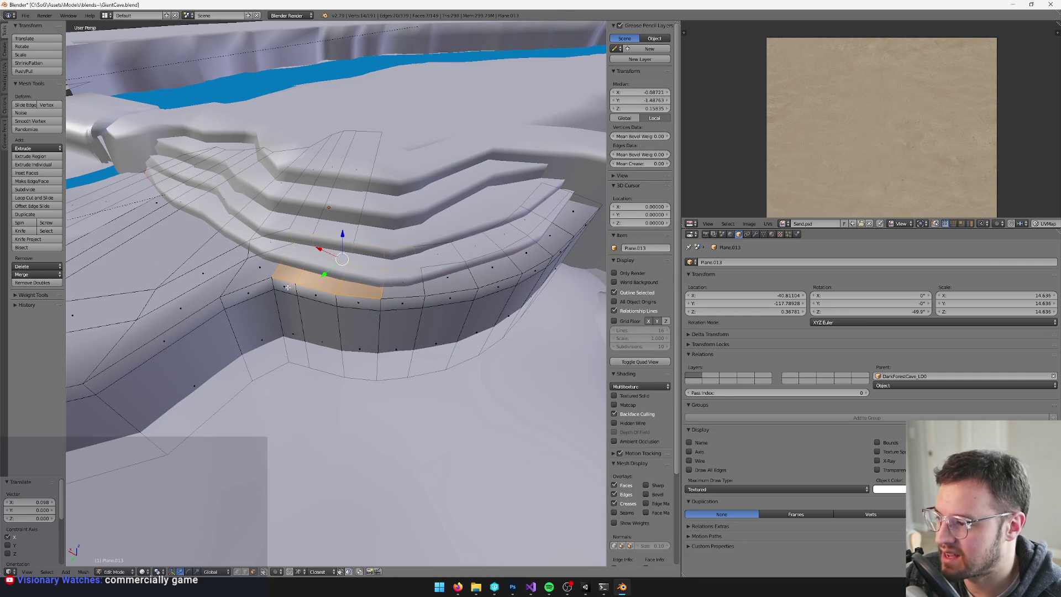
shift+right_click(289, 309)
shift+right_click(281, 317)
middle_drag(282, 318, 286, 289)
Box-select more curb faces and extend the selection to the curb's right end.
key(b)
drag(286, 288, 387, 374)
mouse_move(387, 373)
middle_down()
mouse_move(446, 399)
mouse_move(402, 274)
middle_up()
shift+right_click(442, 332)
middle_drag(443, 332, 420, 298)
shift+right_click(420, 299)
mouse_move(443, 448)
middle_down()
mouse_move(425, 298)
mouse_move(410, 333)
mouse_move(413, 365)
mouse_move(374, 367)
middle_up()
shift+right_click(425, 299)
mouse_move(440, 364)
middle_down()
mouse_move(528, 216)
mouse_move(503, 234)
middle_up()
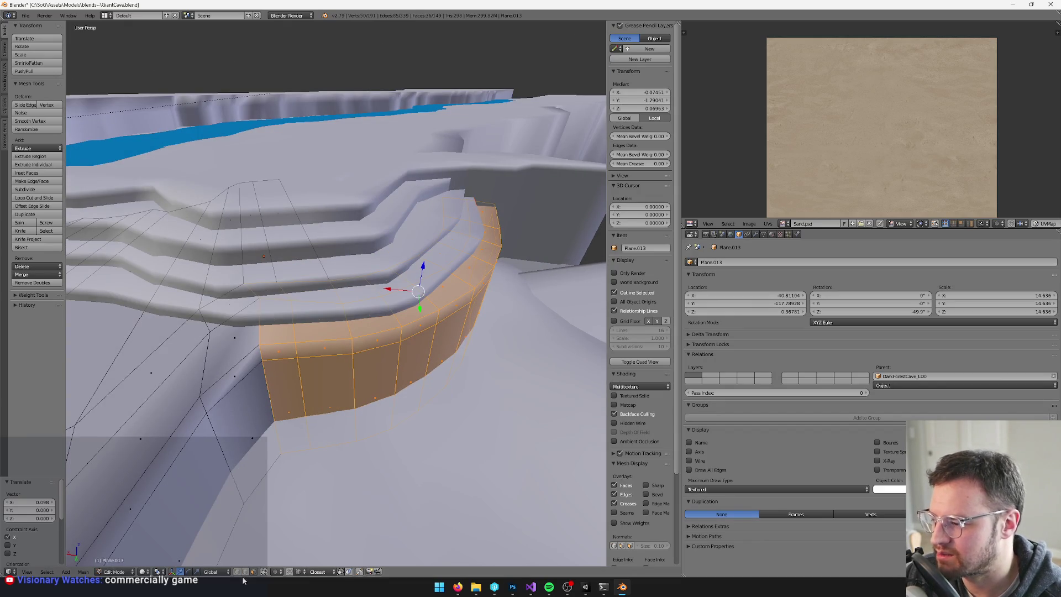
middle_drag(346, 392, 341, 393)
Select the edges at both ends of the lowest step and search operators for 'Beve'.
right_click(271, 347)
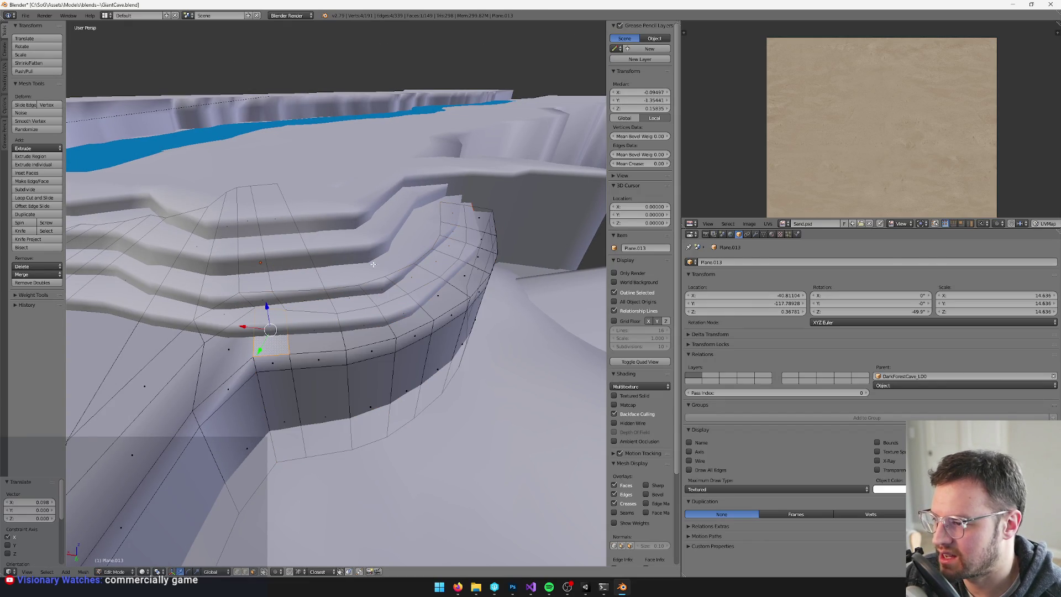
shift+right_click(468, 220)
click(245, 572)
right_click(282, 309)
middle_drag(282, 309, 395, 301)
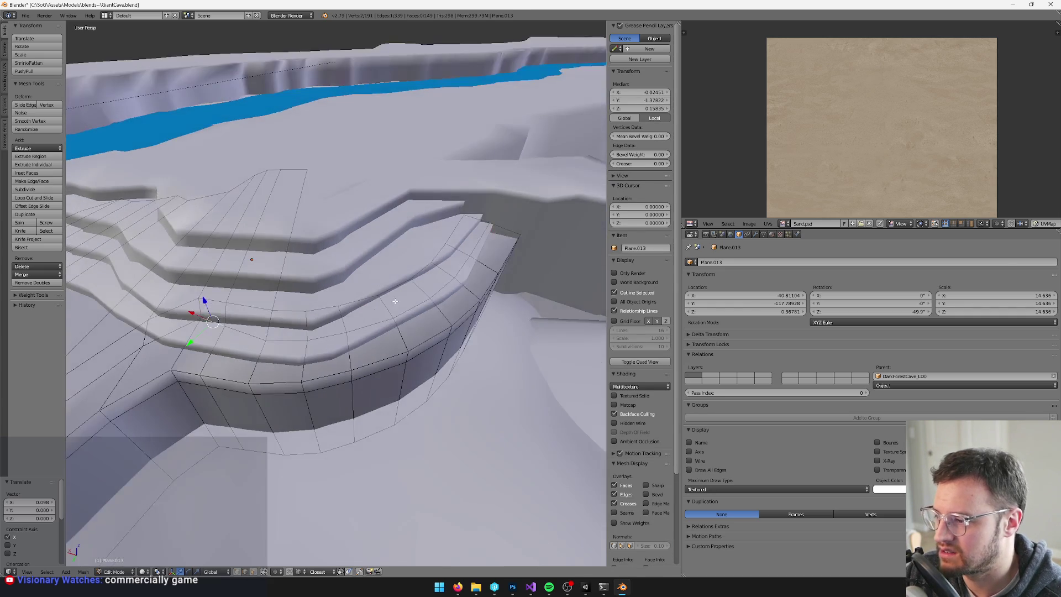
shift+right_click(491, 236)
key(space)
text(Beve)
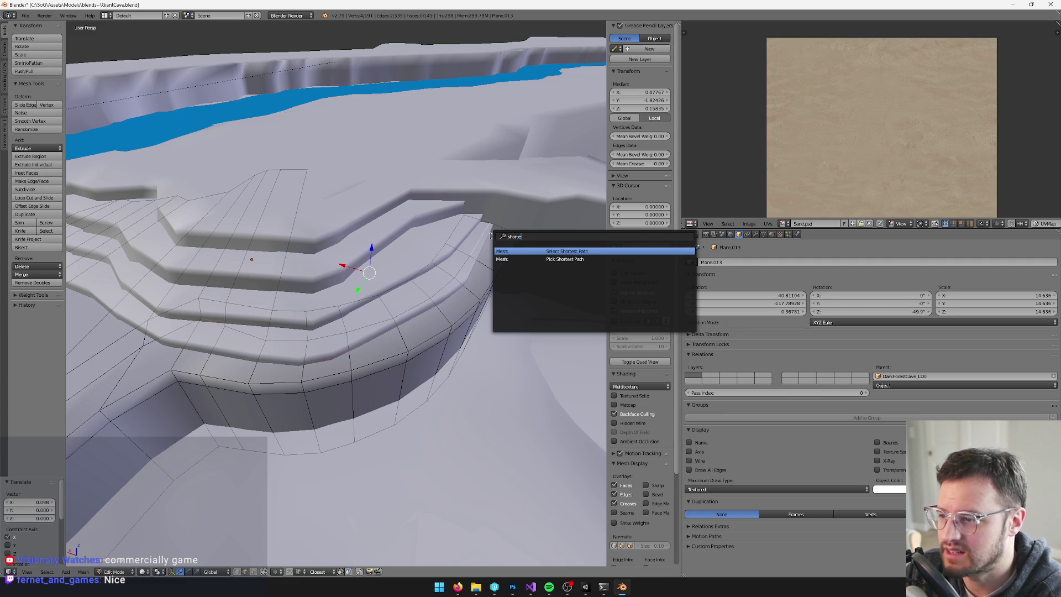
Select the shortest edge path along the step and edge-slide it about halfway.
key(Escape)
ctrl+right_click(491, 236)
middle_drag(445, 249, 454, 248)
key(space)
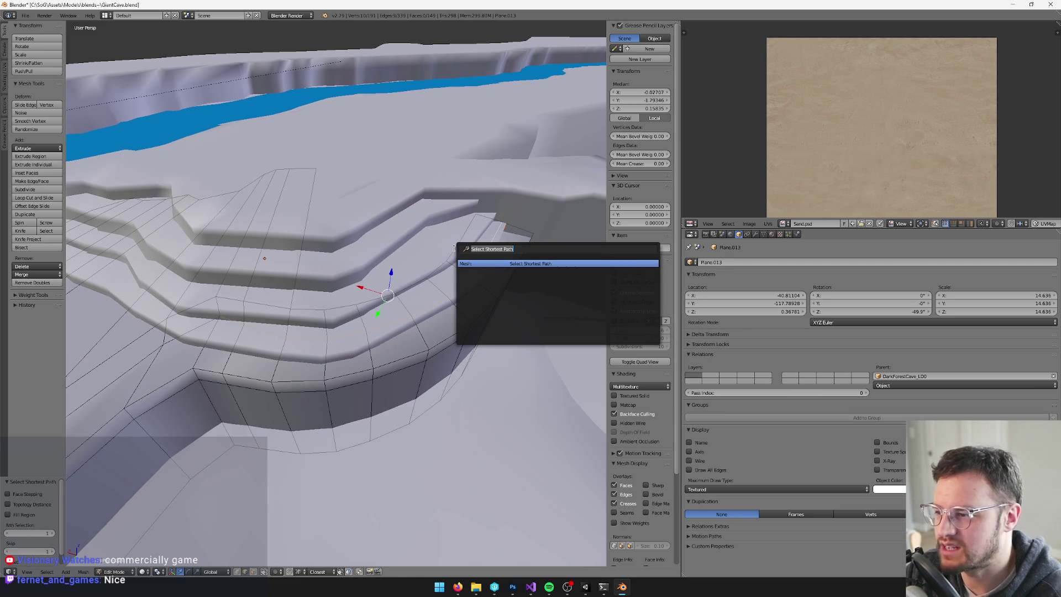
text(slid)
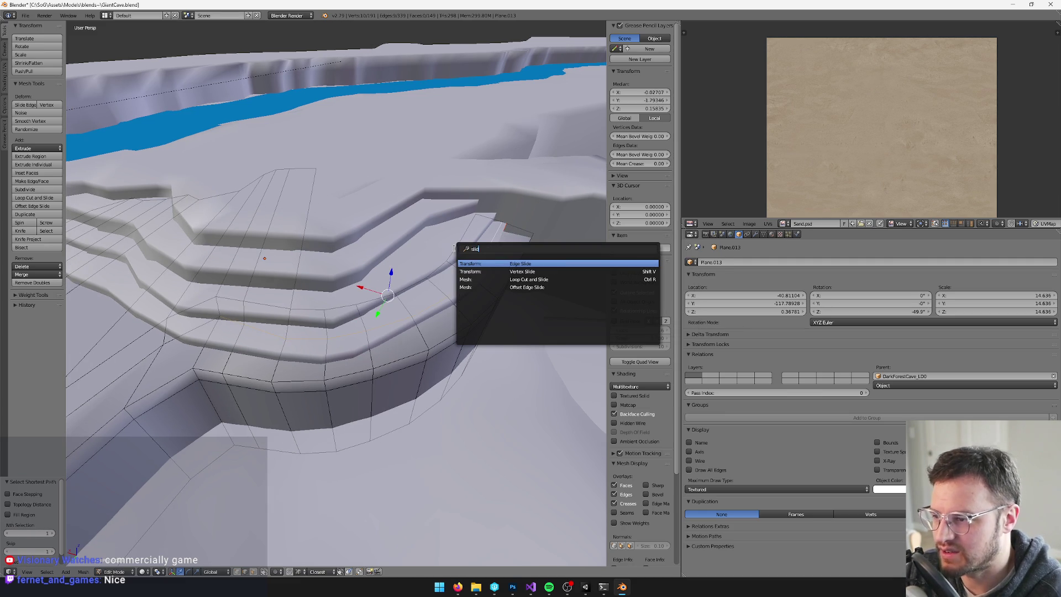
click(483, 263)
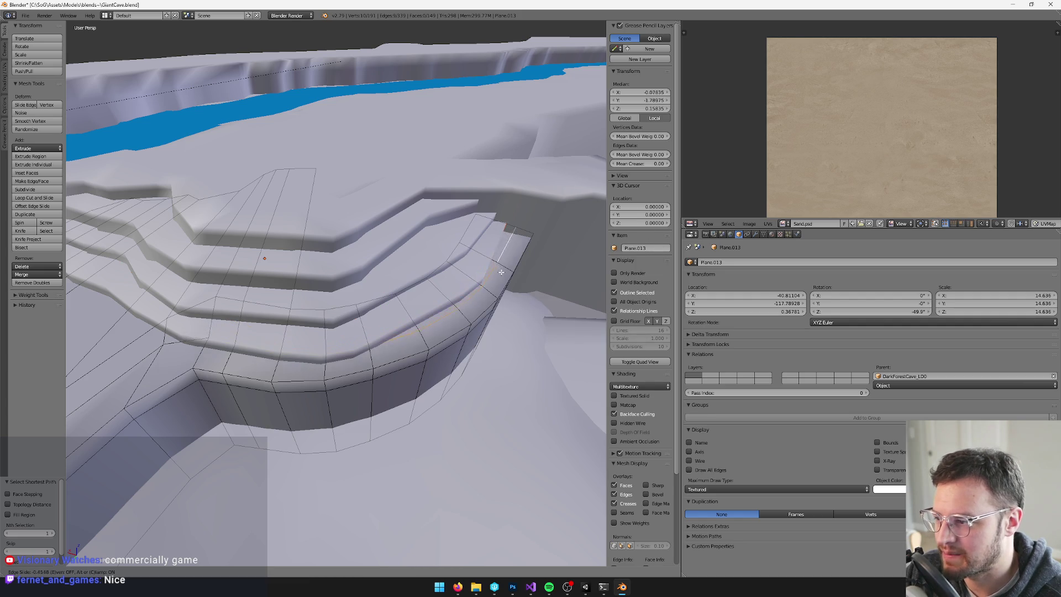
click(502, 273)
middle_drag(502, 273, 296, 546)
Deselect everything and box-select a first block of the curved wall's faces.
key(a)
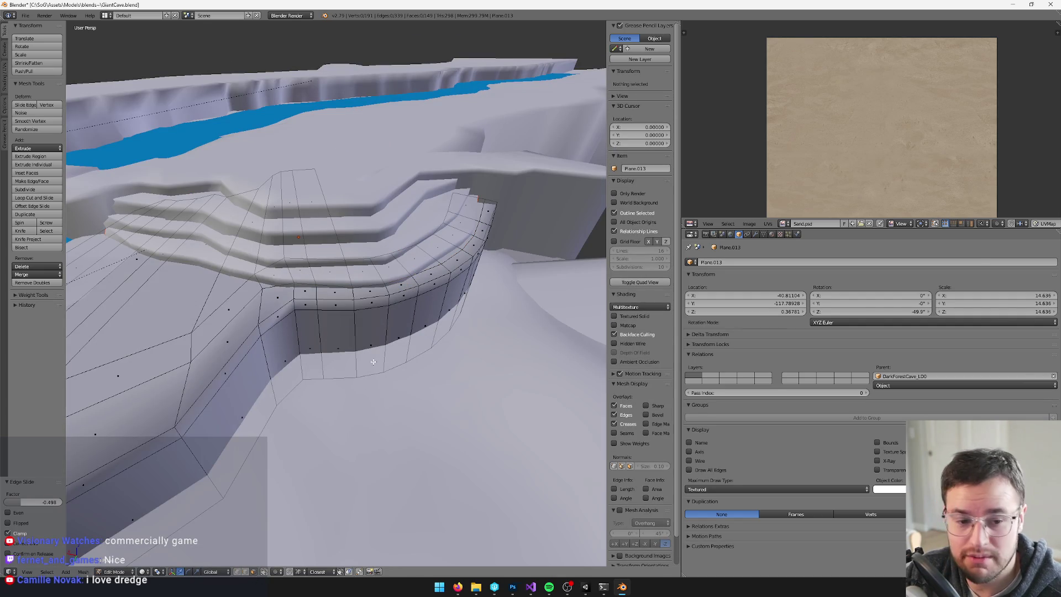
middle_drag(369, 362, 373, 366)
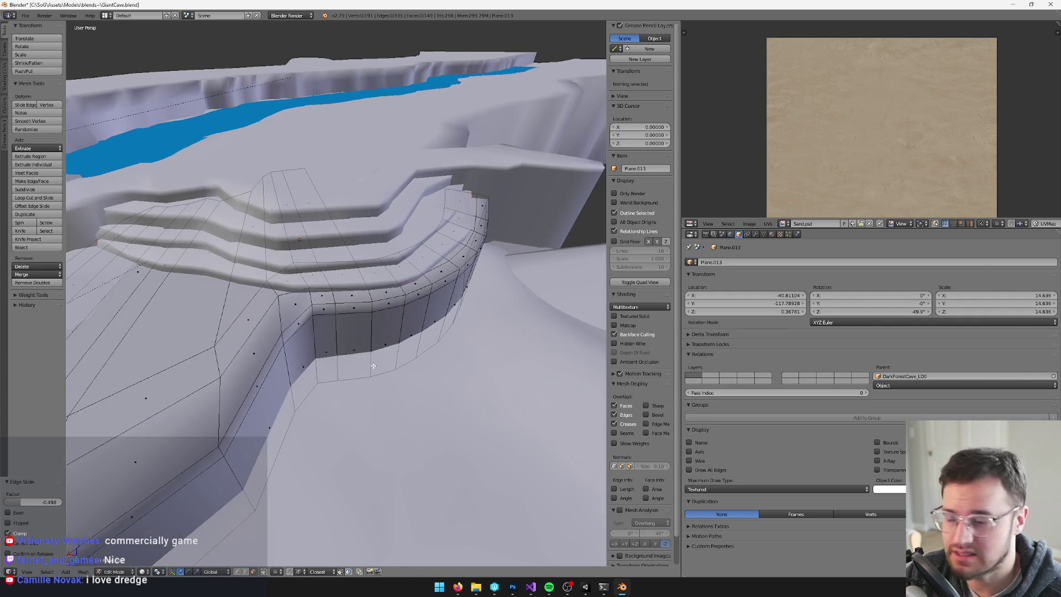
drag(320, 302, 368, 360)
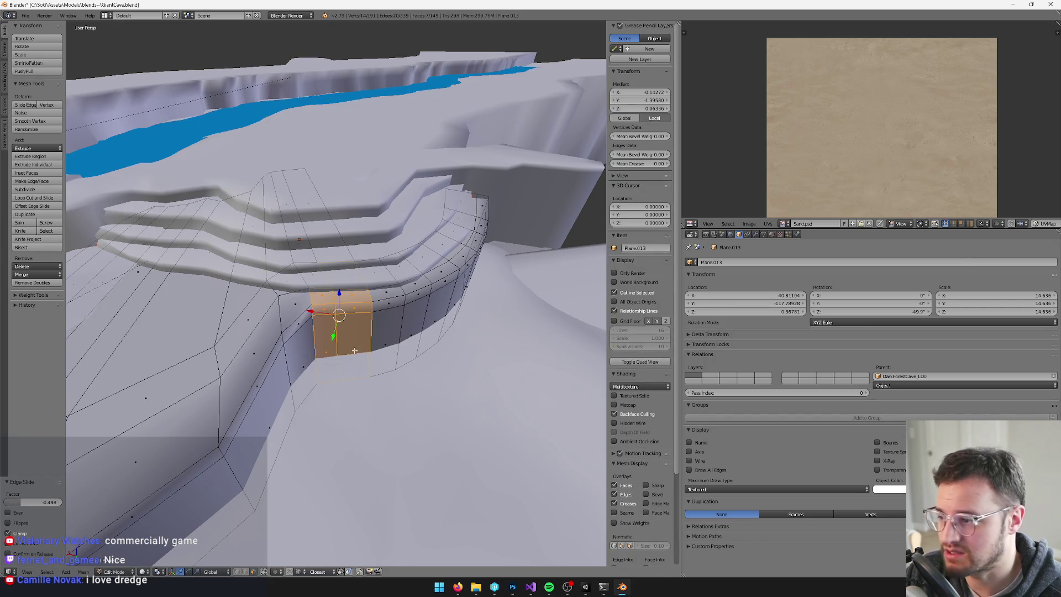
middle_drag(347, 344, 332, 332)
drag(344, 251, 383, 323)
middle_drag(383, 323, 398, 331)
Extend the wall face selection rightwards to the strip's right end with box selections.
key(b)
drag(387, 265, 433, 367)
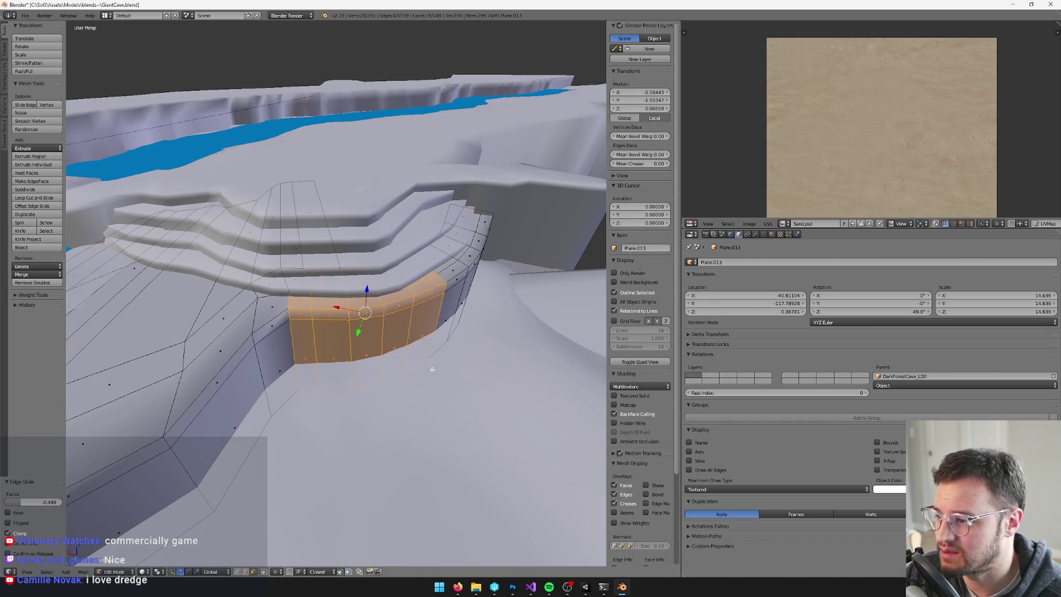
middle_drag(433, 367, 414, 289)
key(b)
drag(414, 288, 484, 359)
middle_drag(484, 360, 429, 230)
key(b)
drag(429, 229, 521, 335)
mouse_move(522, 335)
middle_down()
mouse_move(467, 327)
mouse_move(467, 258)
mouse_move(463, 274)
middle_up()
Undo a trial extrusion of the strip and add the top-right wall face.
key(e)
right_click(467, 258)
key(ctrl+z)
shift+right_click(489, 233)
middle_drag(490, 232, 472, 292)
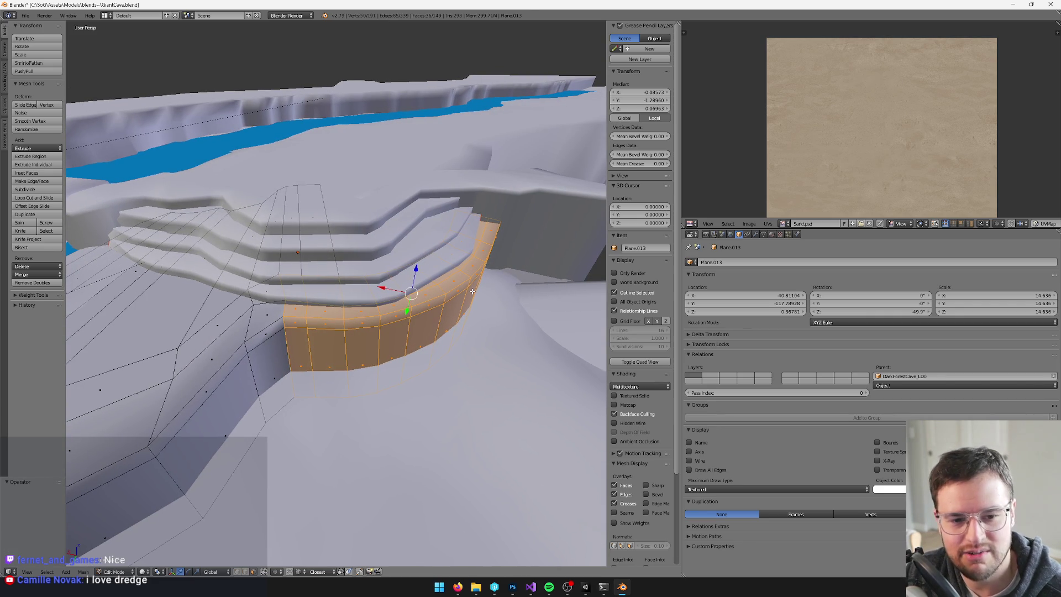
Duplicate the selected wall strip faces with Shift+D.
middle_drag(457, 287, 442, 298)
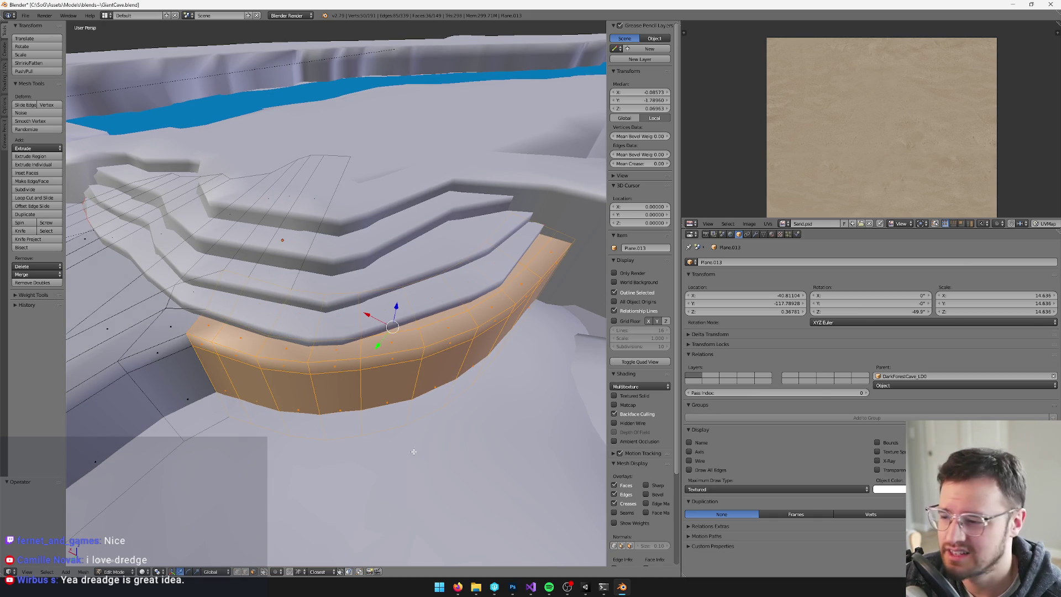
middle_drag(413, 452, 304, 535)
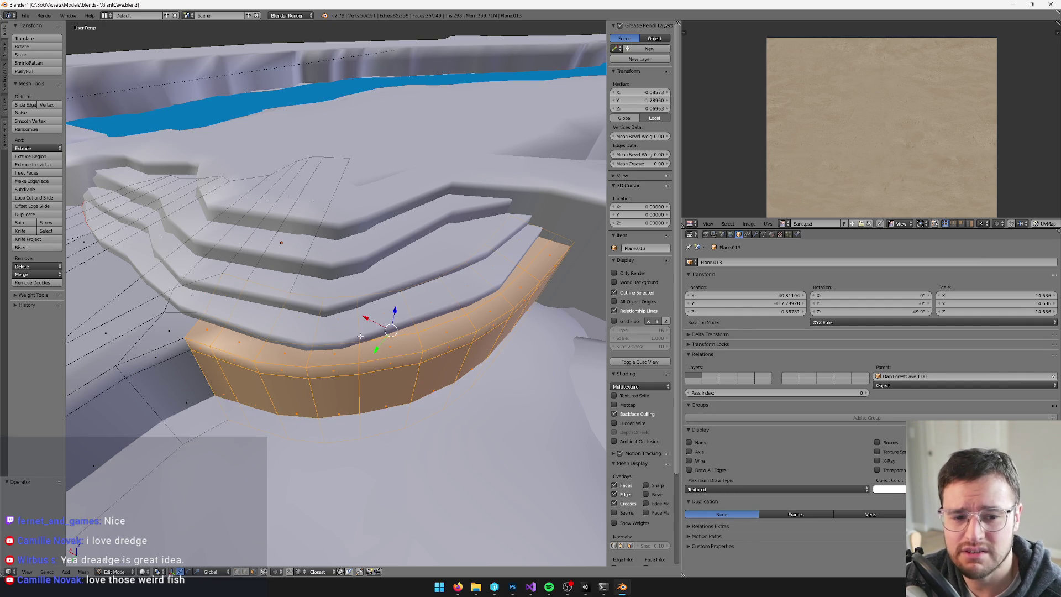
scroll(360, 336, down, 3)
mouse_move(360, 336)
middle_down()
mouse_move(359, 348)
mouse_move(397, 357)
mouse_move(387, 365)
mouse_move(429, 341)
middle_up()
scroll(367, 352, up, 2)
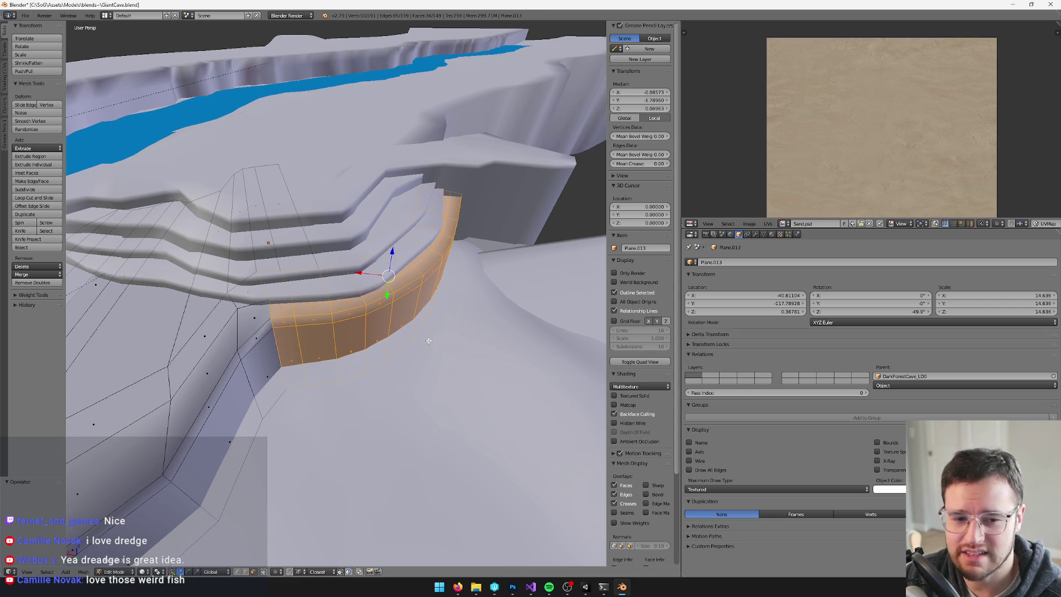
scroll(402, 345, up, 1)
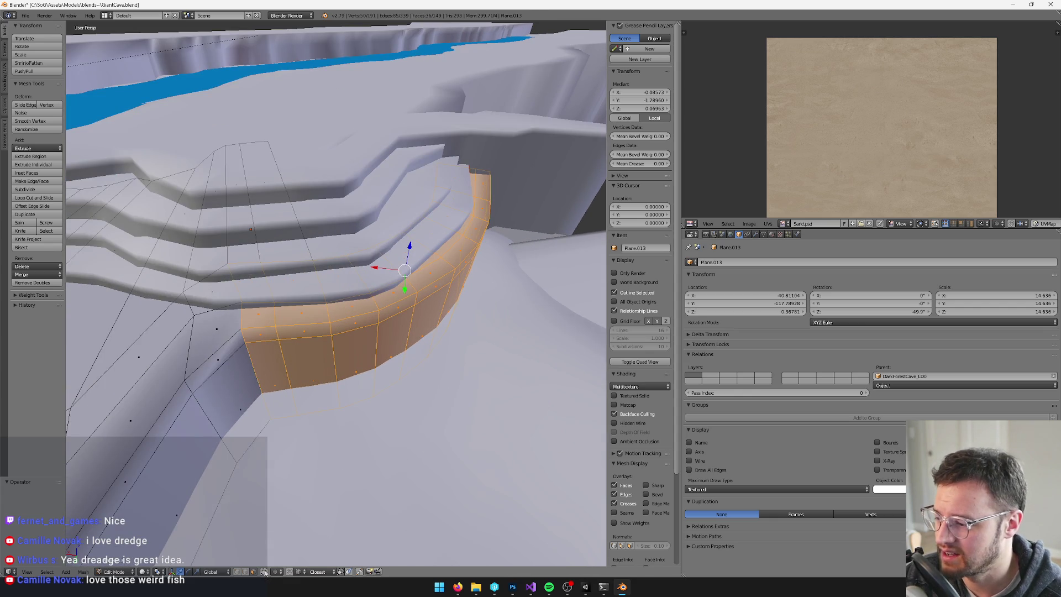
middle_drag(420, 290, 451, 263)
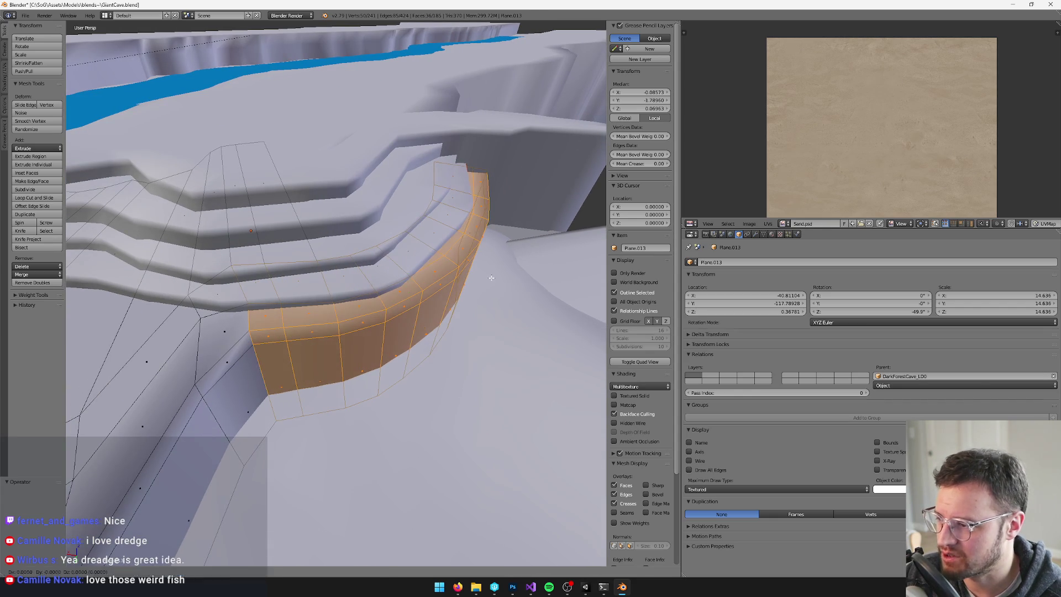
key(shift+d)
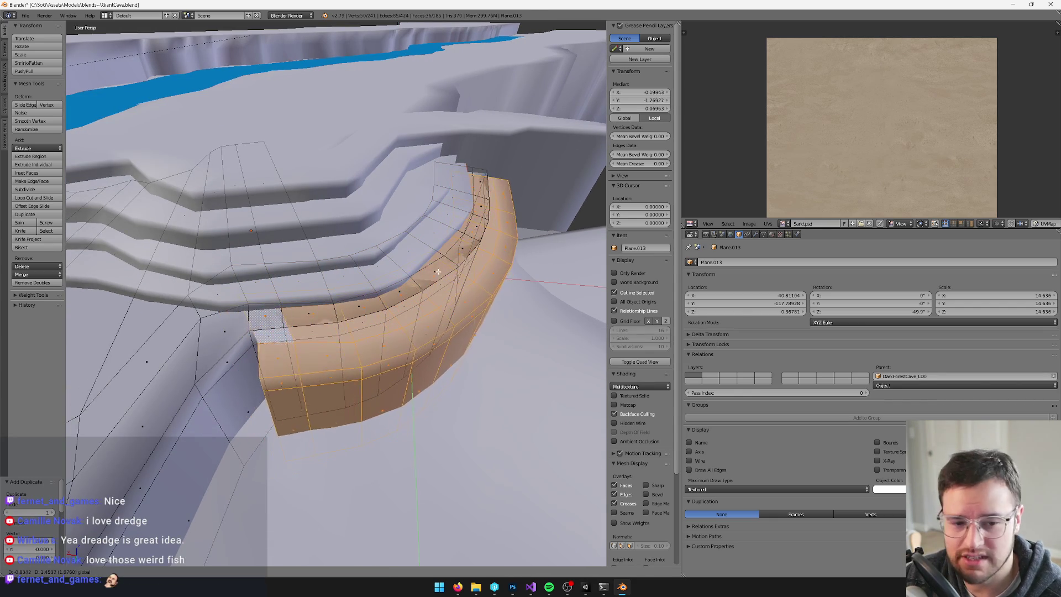
Place the duplicated wall strip and raise it slightly upward.
click(430, 271)
middle_drag(431, 272, 417, 244)
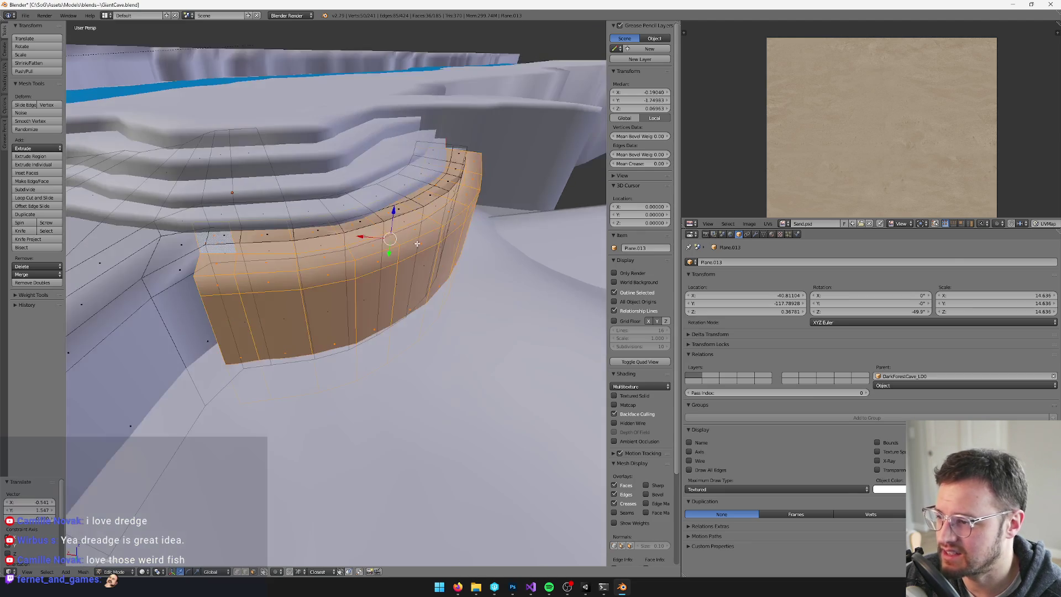
mouse_move(394, 209)
middle_down()
mouse_move(425, 224)
mouse_move(394, 221)
mouse_move(414, 218)
middle_up()
key(Tab)
key(Tab)
key(Tab)
key(Tab)
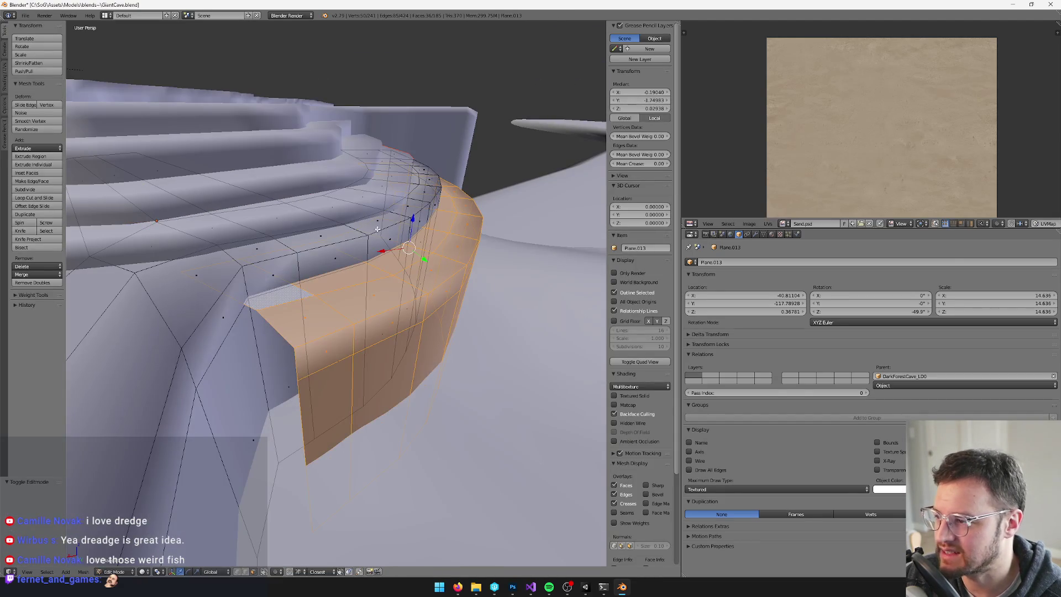
drag(413, 218, 413, 215)
middle_drag(414, 214, 437, 229)
scroll(445, 234, up, 3)
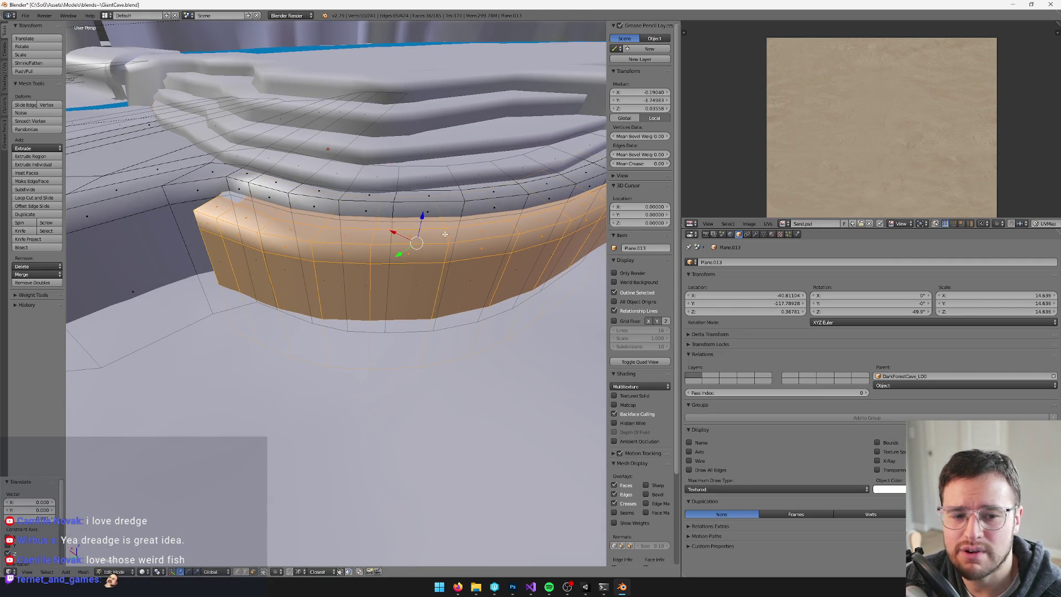
middle_drag(444, 235, 449, 236)
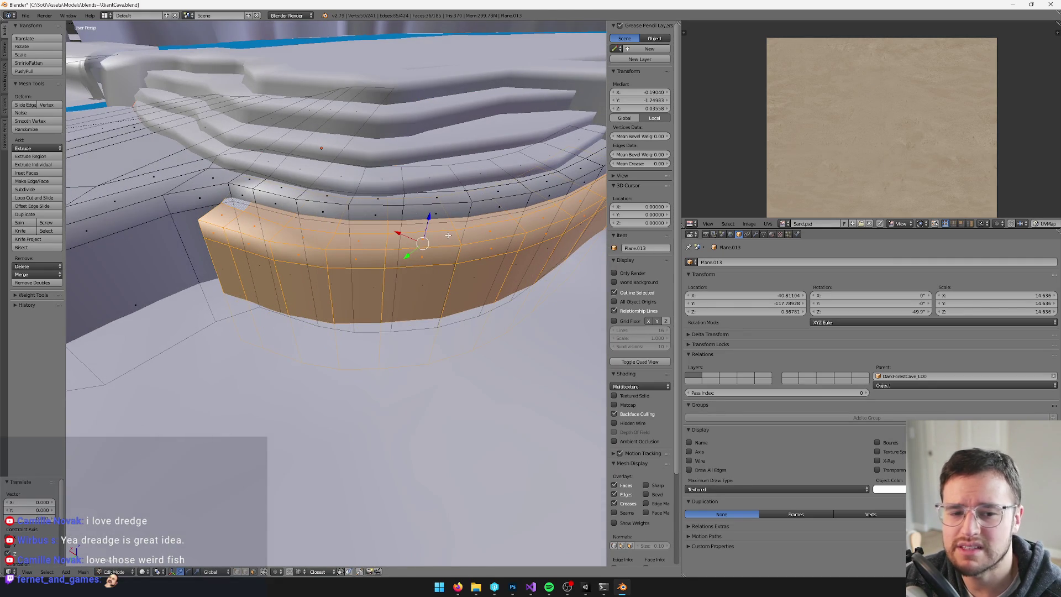
middle_drag(448, 235, 468, 352)
Select the wall's left-end edge loop, rotate it about -20° and move it horizontally into the rock.
click(245, 572)
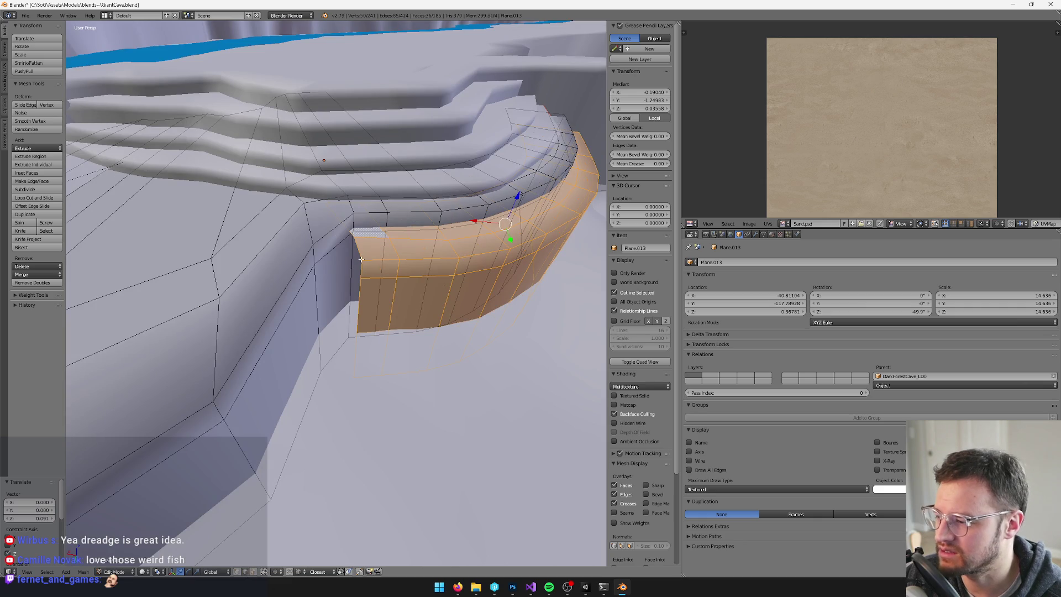
right_click(363, 251)
key(ctrl+e)
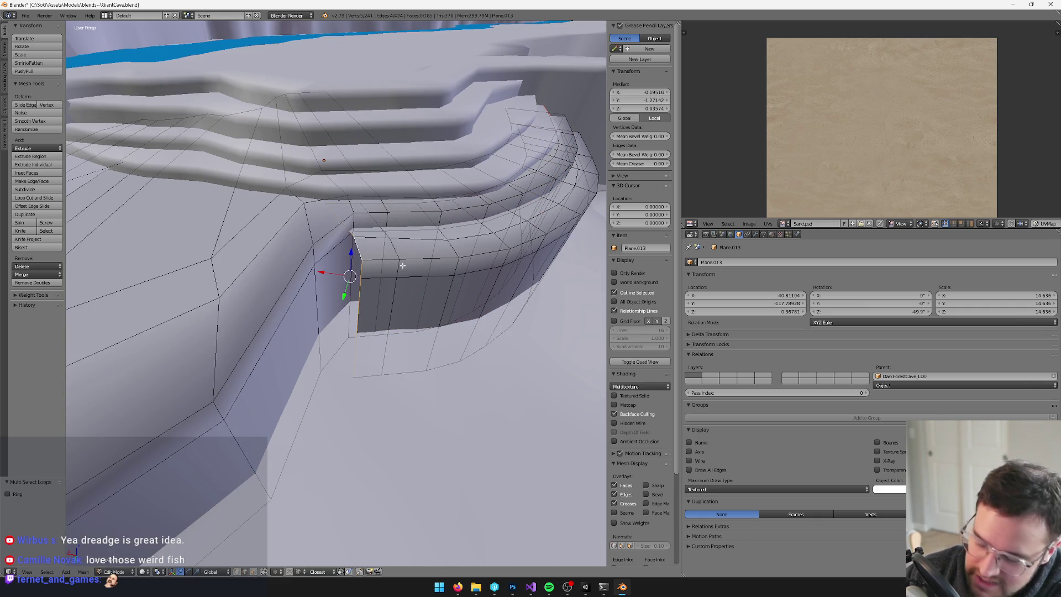
middle_drag(414, 268, 410, 285)
key(ctrl+alt+r)
drag(369, 299, 354, 285)
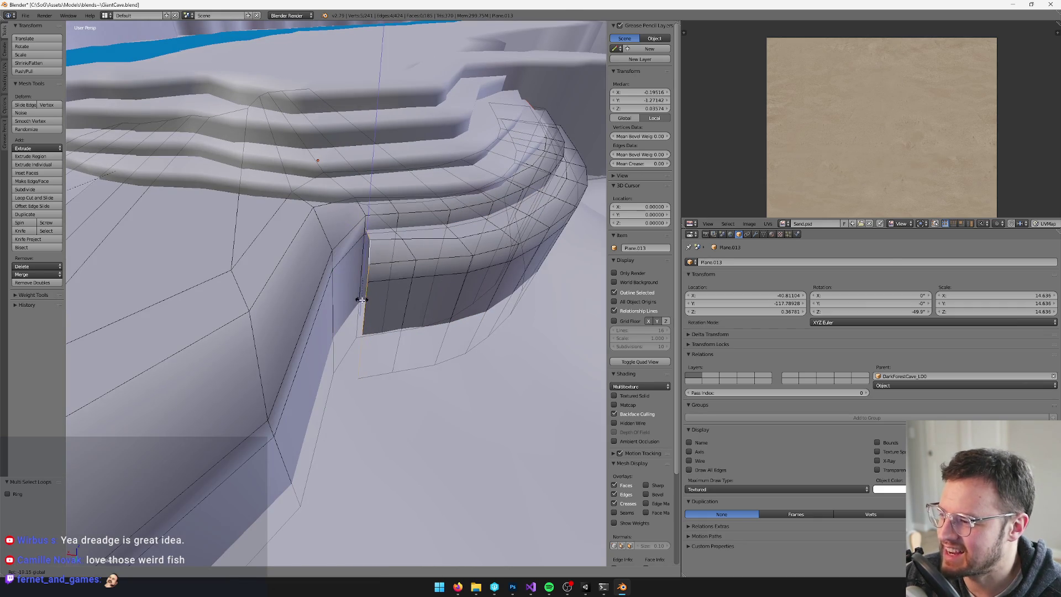
key(g)
key(shift+z)
click(328, 262)
mouse_move(328, 262)
middle_down()
mouse_move(363, 261)
mouse_move(383, 283)
middle_up()
key(Tab)
key(Tab)
right_click(454, 188)
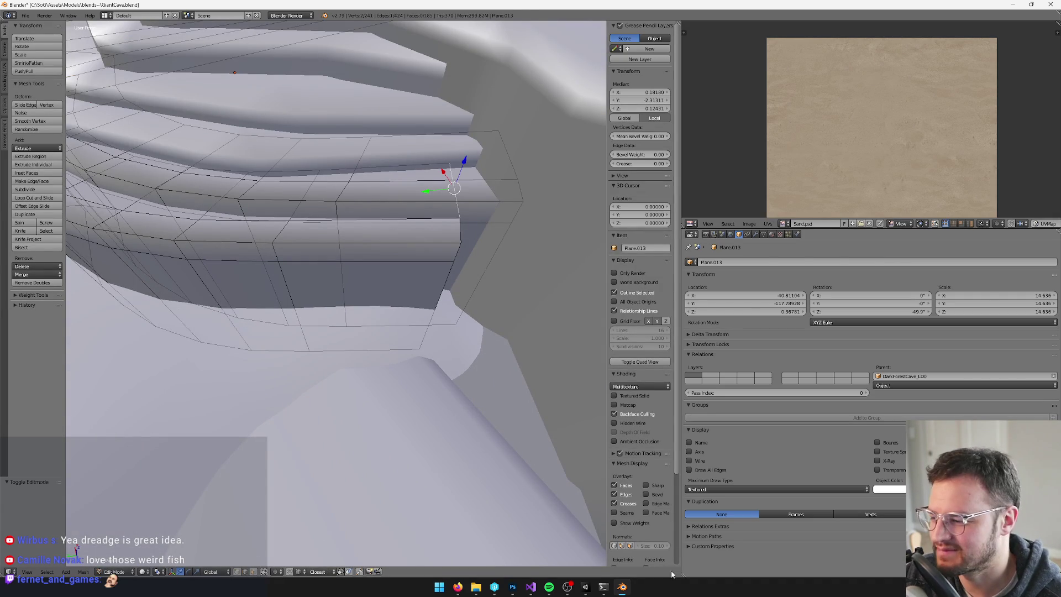
Shift the step mesh's right-end edge loop sideways to line up with the rock.
mouse_move(458, 587)
click(403, 537)
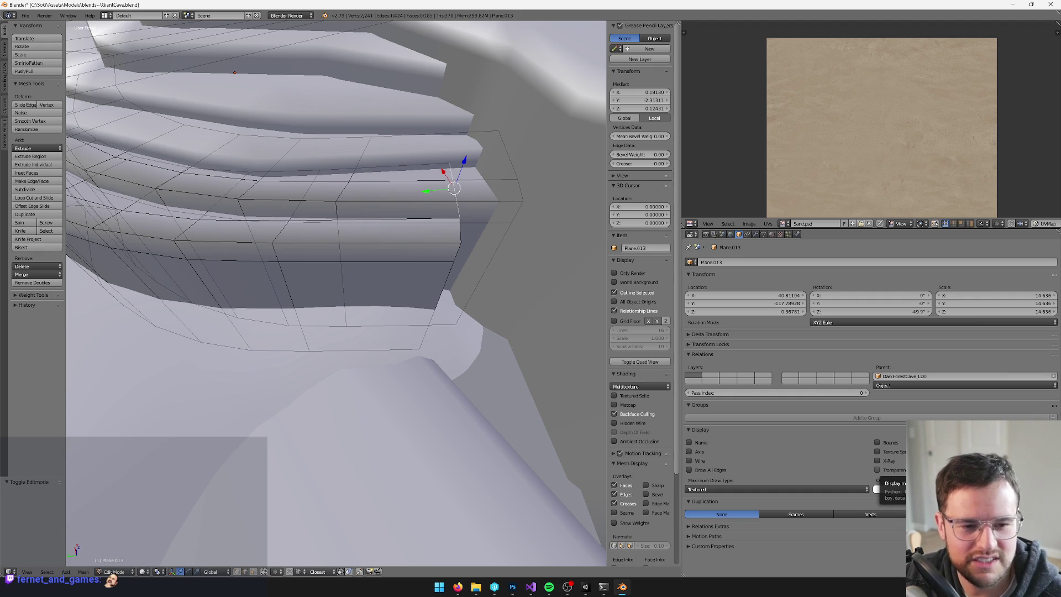
middle_drag(454, 221, 464, 225)
key(g)
right_click(319, 354)
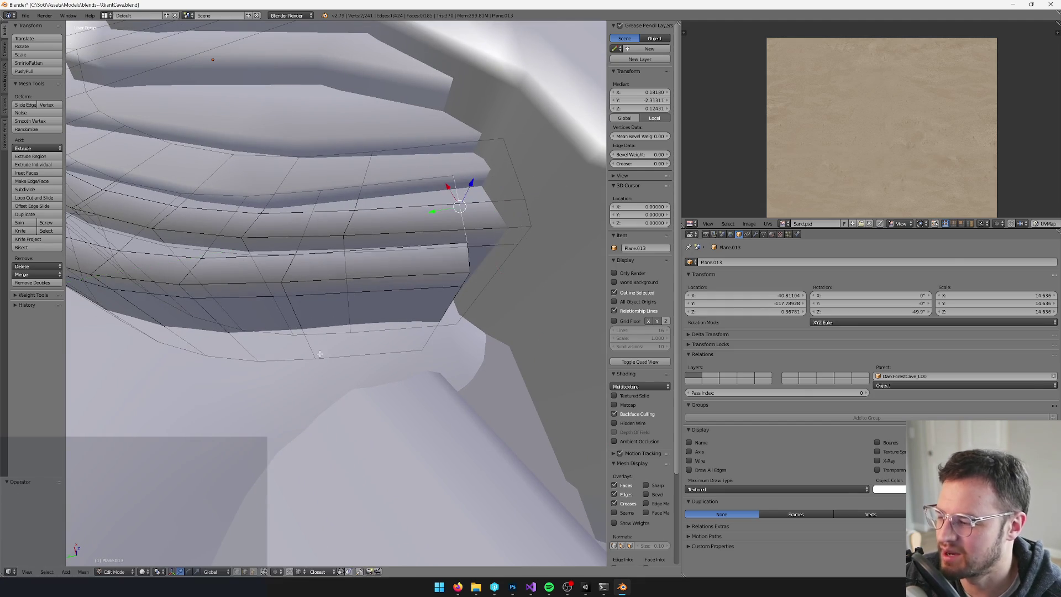
key(alt+l)
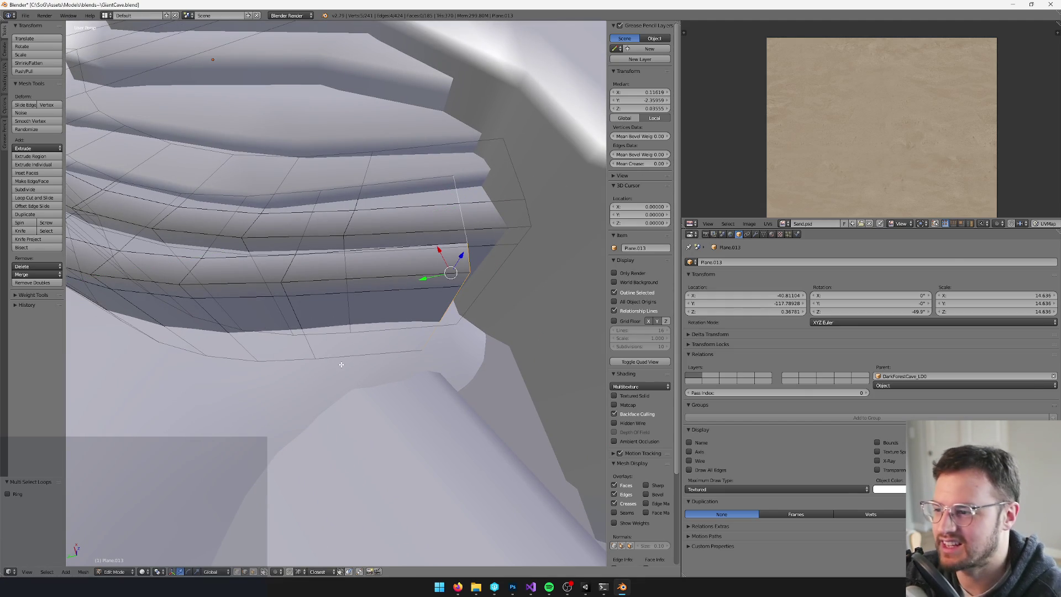
shift+drag(457, 253, 531, 287)
Select an edge on the lowest step strip and enable Limit selection to visible.
scroll(455, 271, down, 5)
key(Tab)
key(Tab)
mouse_move(454, 271)
middle_down()
mouse_move(394, 264)
mouse_move(423, 262)
middle_up()
key(Tab)
key(Tab)
right_click(381, 255)
click(265, 572)
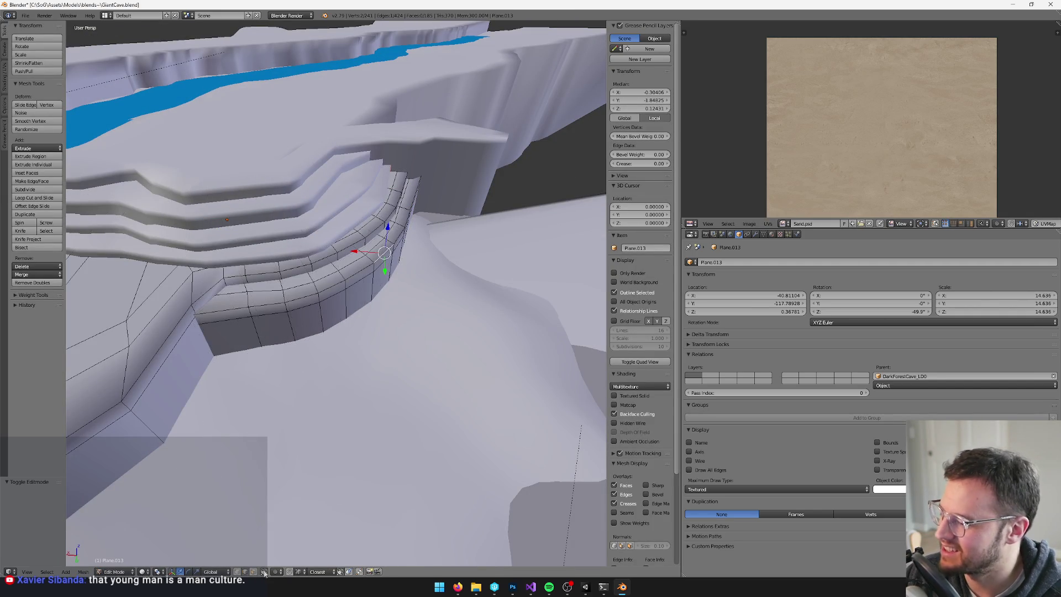
Separate the lowest step strip into its own object, Plane.022, and edit it.
key(ctrl+l)
key(p)
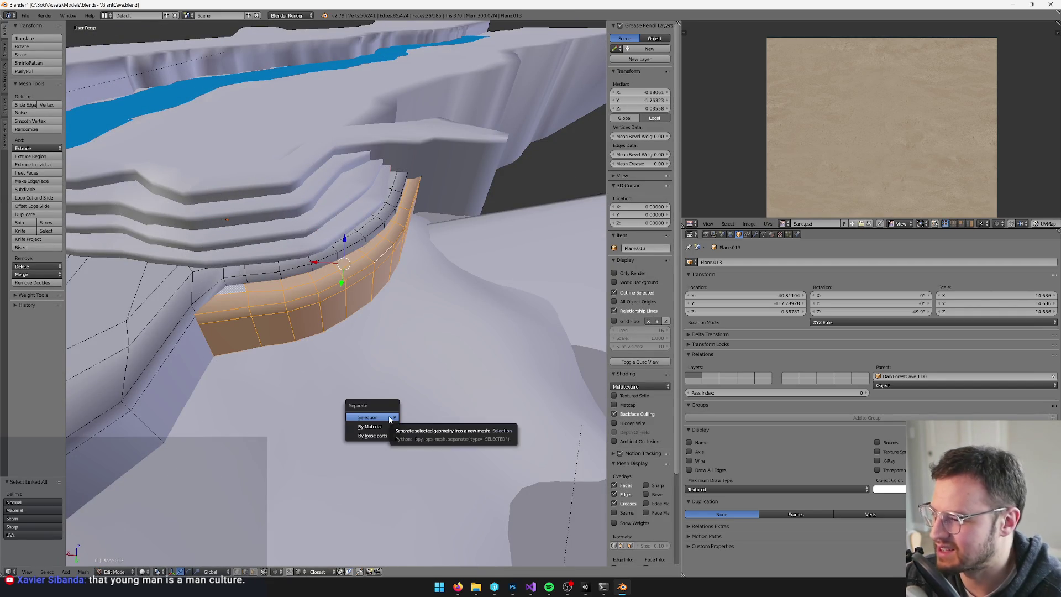
click(389, 416)
key(Tab)
right_click(373, 281)
key(Tab)
Slide the strip slightly along X and pull its left-end edge loop outward.
middle_drag(372, 277, 358, 239)
key(a)
key(a)
drag(325, 259, 370, 258)
middle_drag(370, 258, 308, 377)
right_click(308, 378)
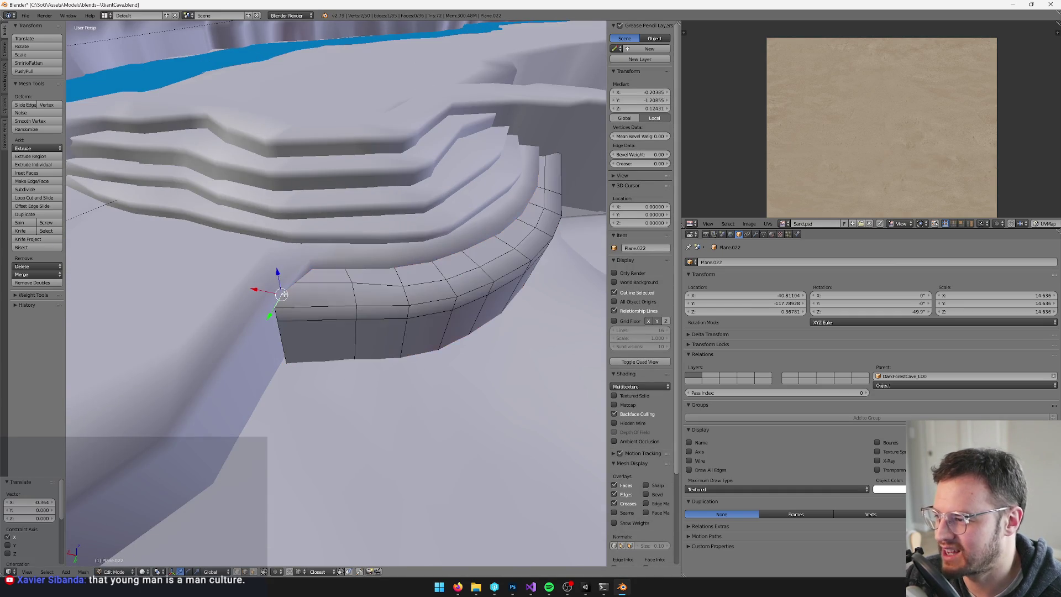
key(ctrl+e)
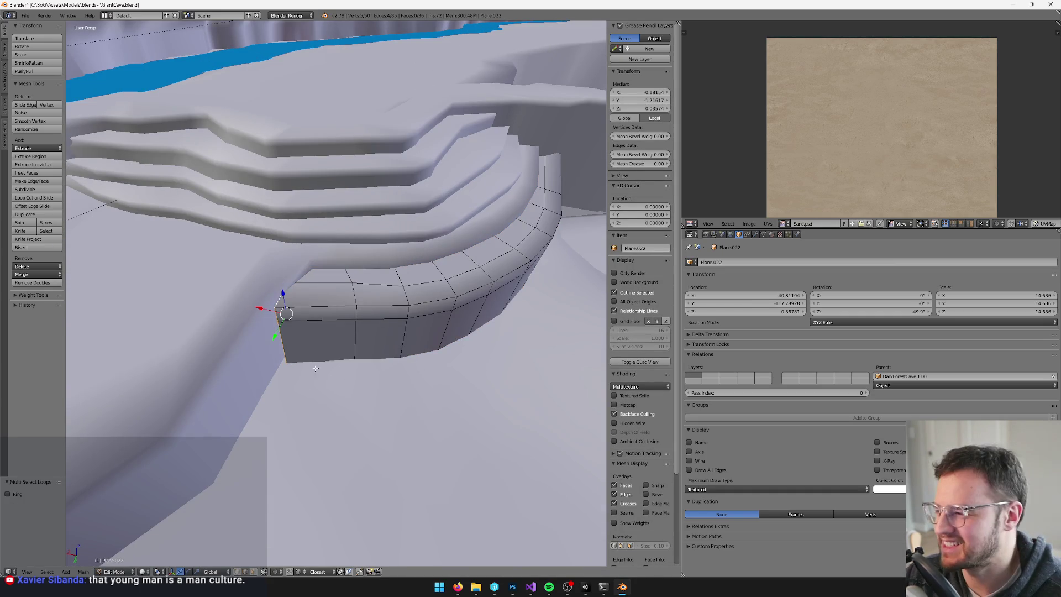
drag(286, 314, 269, 307)
Select all the strip's linked faces and UV-unwrap them with Follow Active Quads.
key(3)
right_click(449, 310)
key(Tab)
mouse_move(449, 310)
middle_down()
mouse_move(504, 301)
mouse_move(433, 292)
middle_up()
key(Tab)
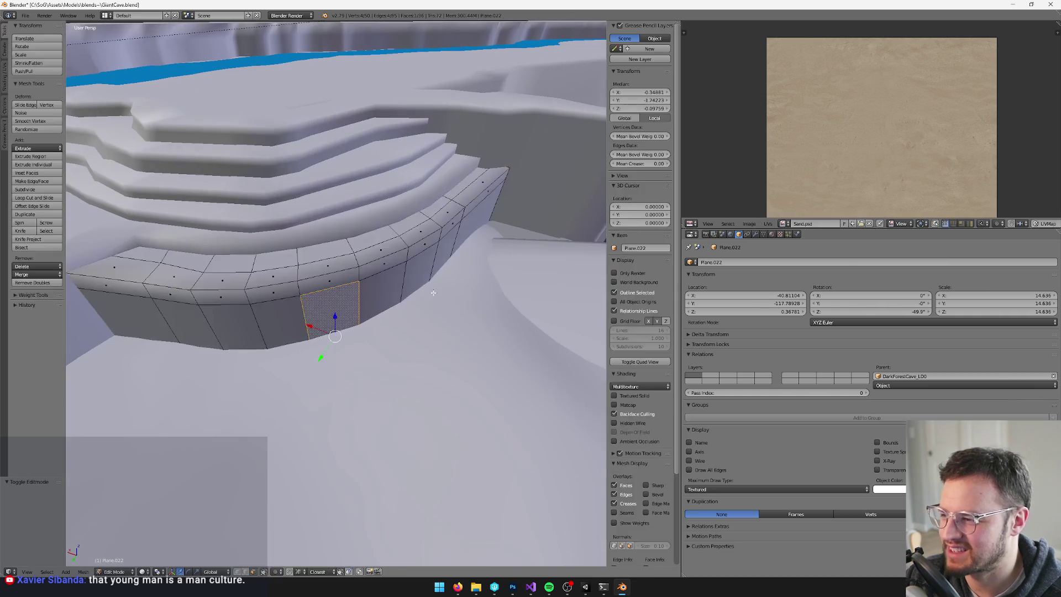
key(ctrl+l)
key(u)
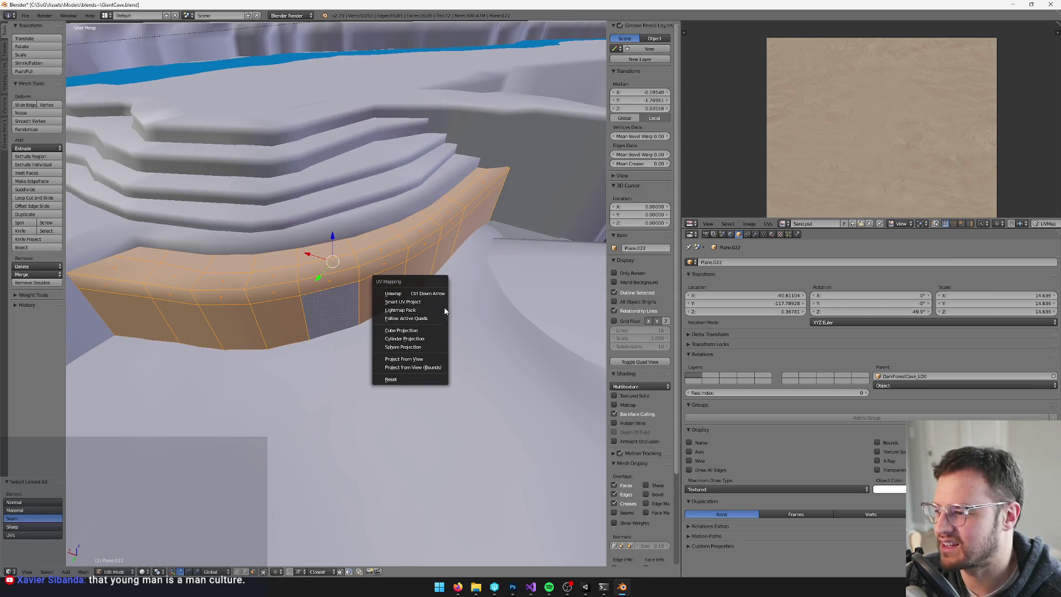
click(431, 315)
click(421, 342)
Return to Object Mode and view the whole ledge.
scroll(921, 123, down, 5)
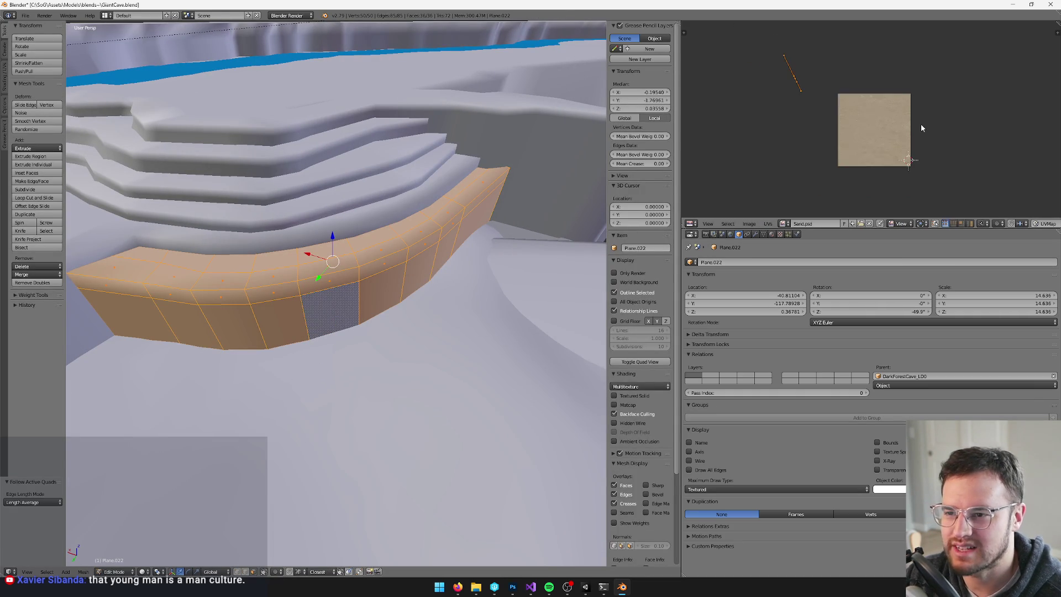
middle_drag(302, 232, 315, 229)
key(Tab)
mouse_move(384, 230)
middle_down()
mouse_move(343, 238)
mouse_move(375, 248)
middle_up()
scroll(374, 247, up, 5)
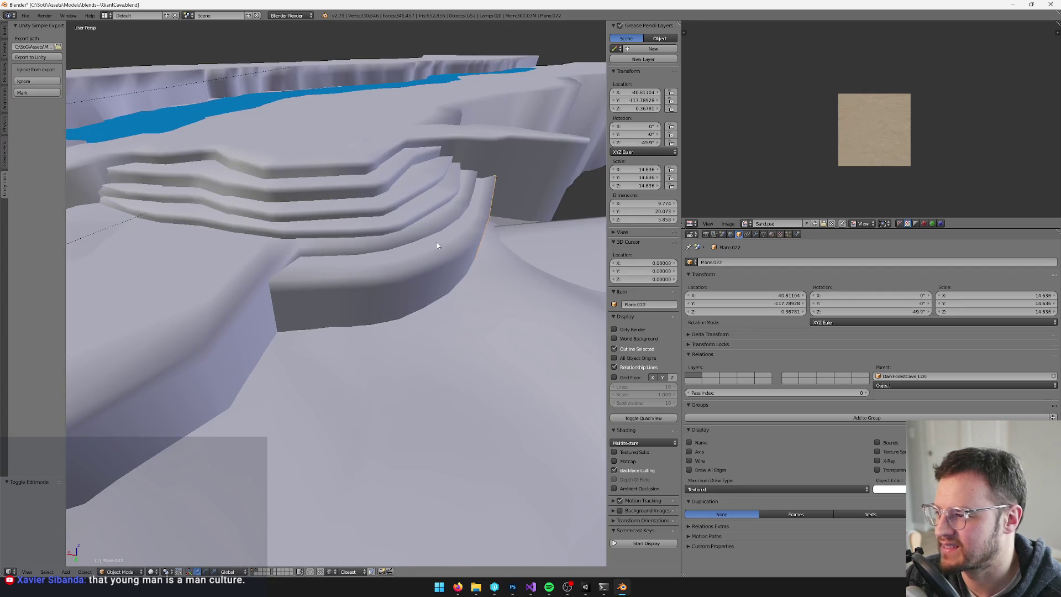
Select the upper stairs object and focus the view on it.
right_click(449, 217)
key(KP_Decimal)
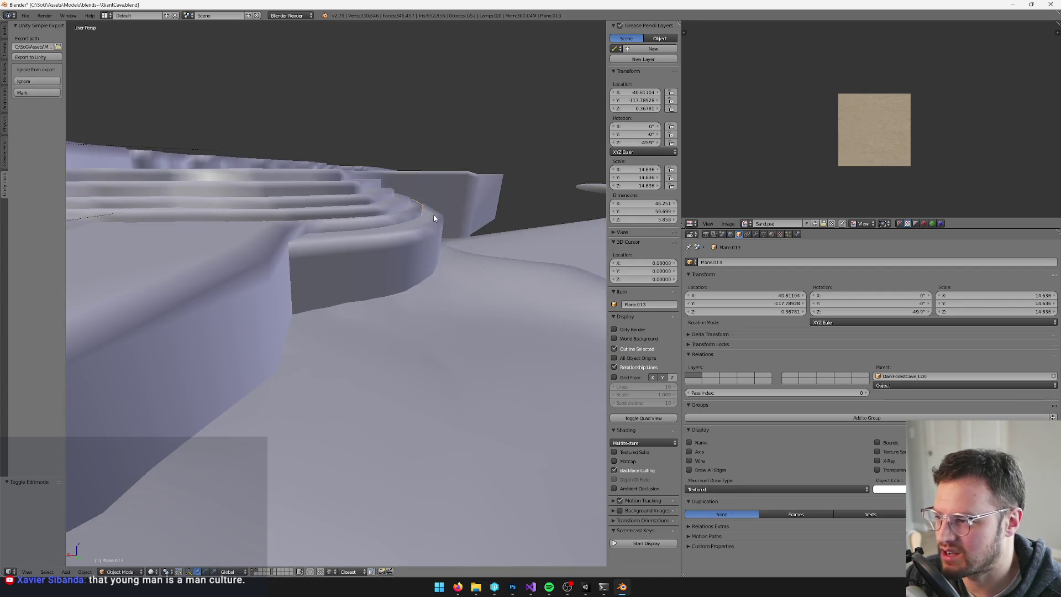
scroll(439, 209, up, 3)
mouse_move(449, 212)
middle_down()
mouse_move(332, 290)
mouse_move(322, 260)
mouse_move(353, 257)
mouse_move(356, 267)
mouse_move(338, 253)
mouse_move(367, 249)
mouse_move(392, 257)
mouse_move(383, 256)
middle_up()
scroll(331, 290, up, 3)
Check the UVs of two more step objects in Edit Mode.
right_click(328, 296)
key(Tab)
key(a)
key(Tab)
right_click(352, 258)
key(Tab)
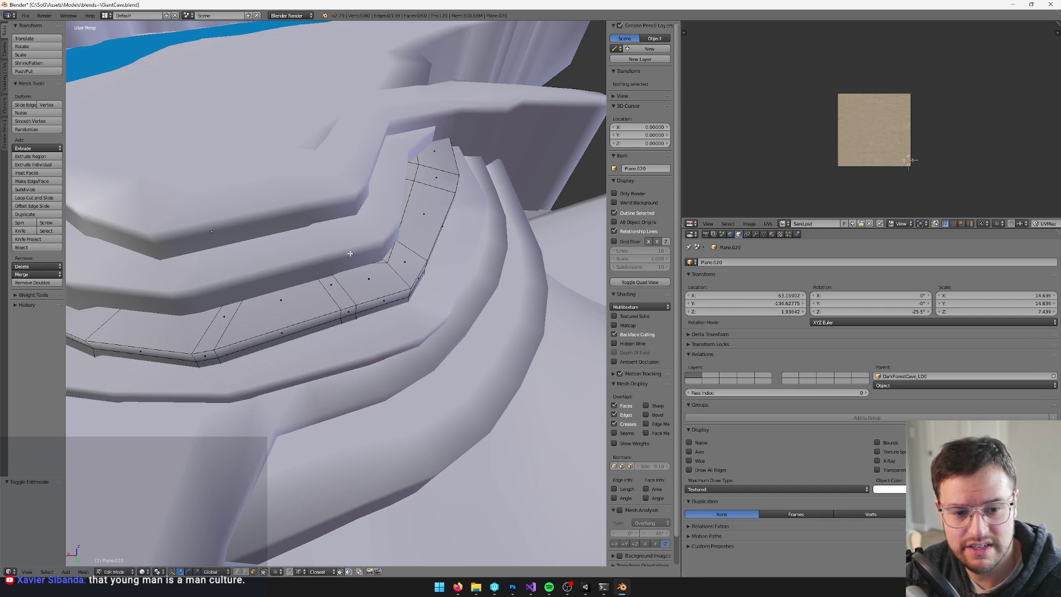
middle_drag(350, 253, 352, 246)
key(Tab)
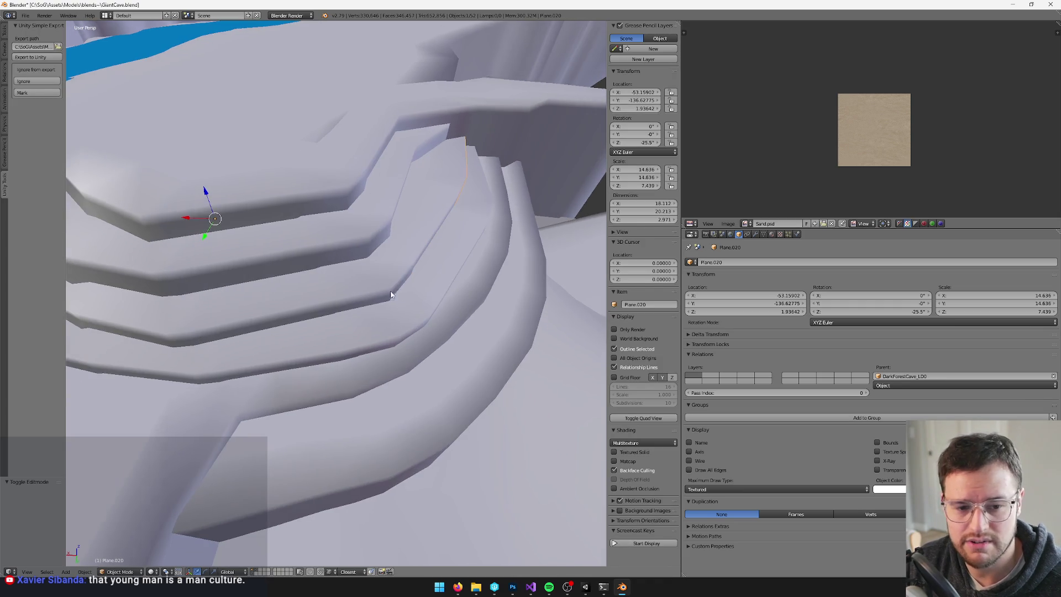
scroll(390, 294, down, 5)
middle_drag(390, 295, 364, 304)
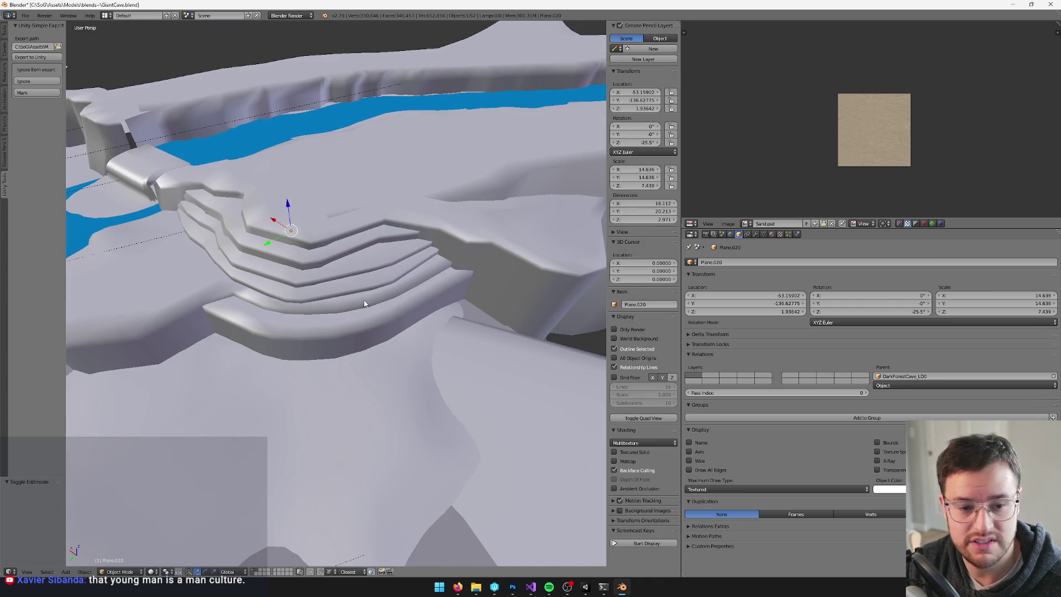
scroll(364, 304, up, 3)
Select the lowest step strip, Plane.022, and inspect its mesh in Edit Mode.
right_click(368, 310)
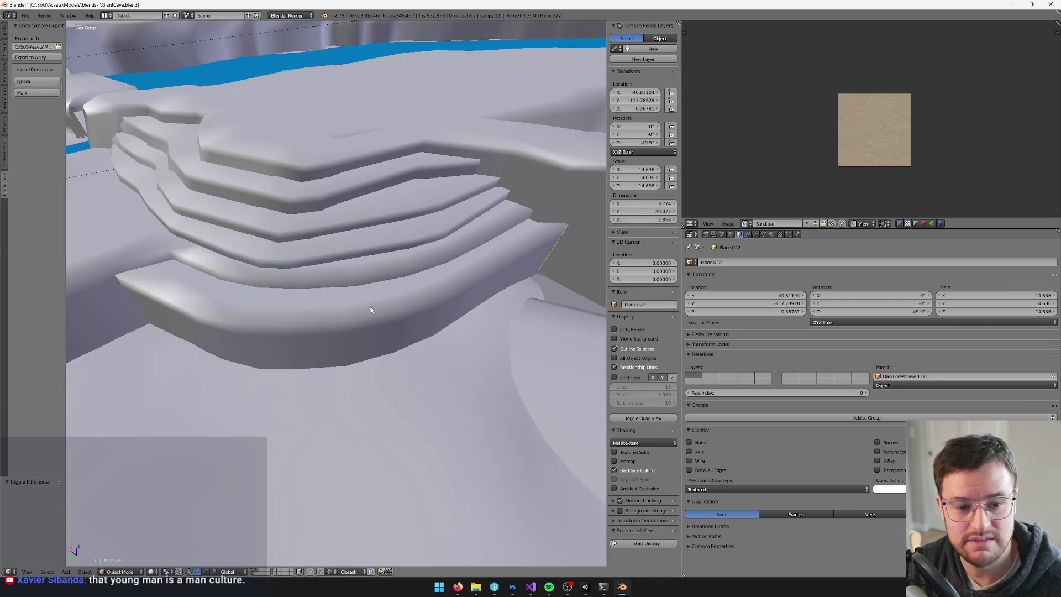
scroll(373, 311, down, 6)
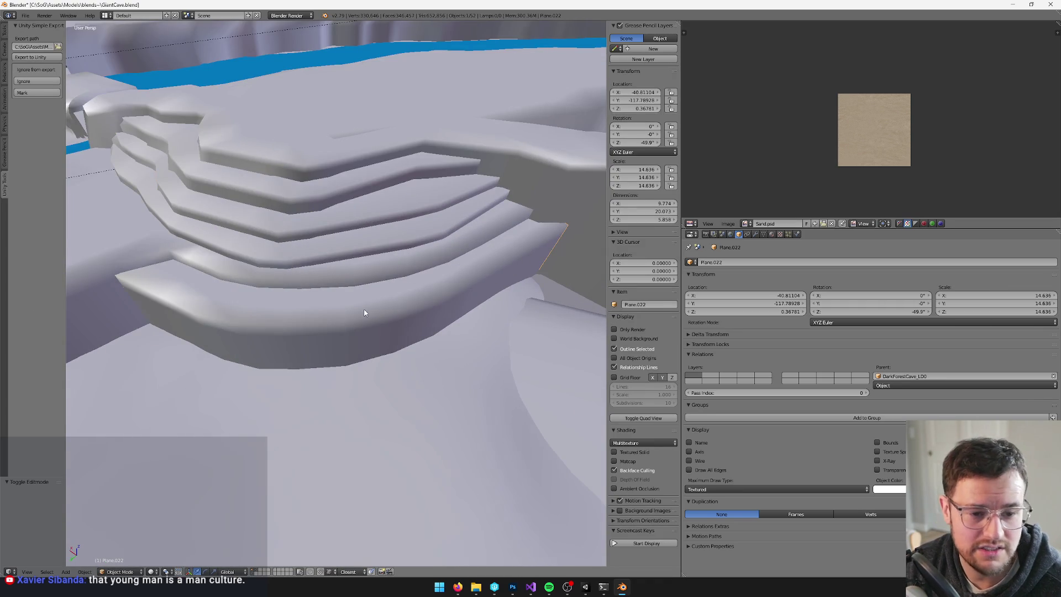
key(Tab)
mouse_move(409, 286)
middle_down()
mouse_move(315, 334)
mouse_move(357, 346)
middle_up()
key(Tab)
key(space)
Set Plane.022's origin to its geometry, then select all its faces in Edit Mode.
text(set origin)
key(Return)
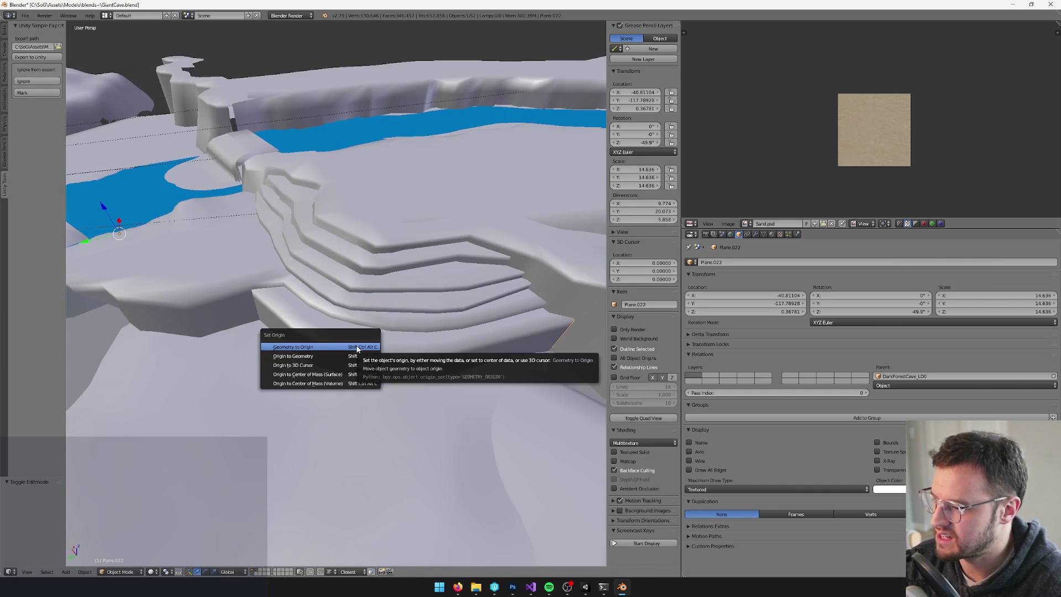
click(309, 356)
mouse_move(361, 349)
middle_down()
mouse_move(385, 346)
mouse_move(360, 387)
middle_up()
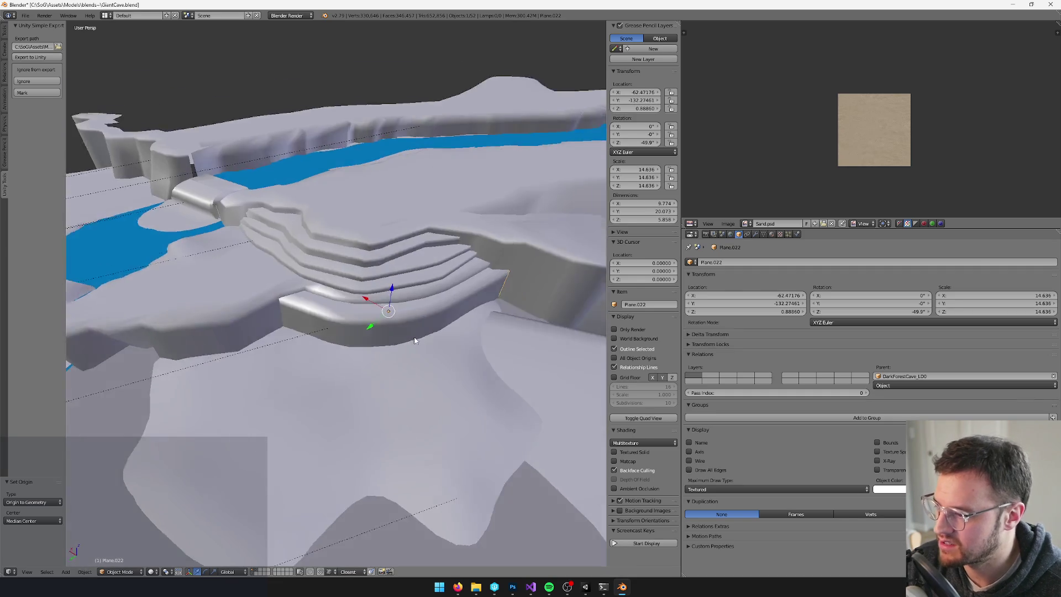
key(Tab)
scroll(328, 467, up, 2)
right_click(382, 363)
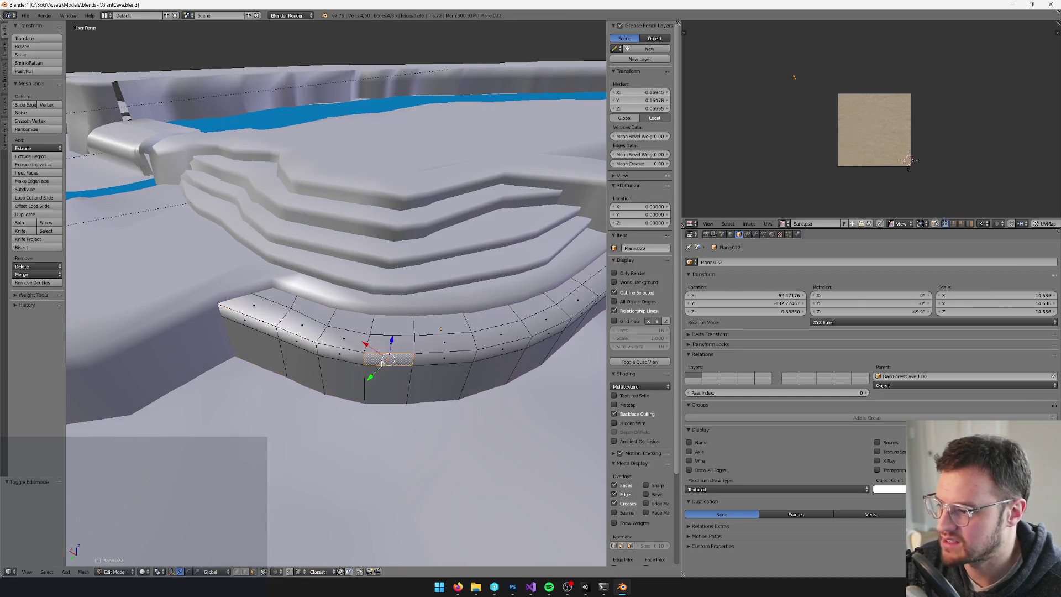
middle_drag(381, 363, 377, 355)
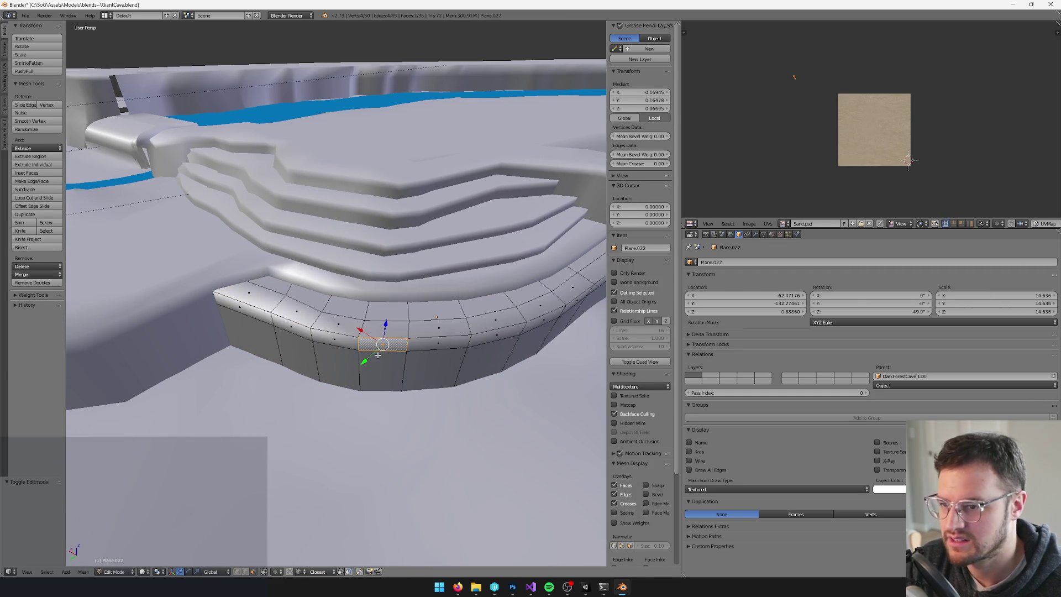
key(a)
Choose the Sand.psd image in the UV editor and unwrap the ledge onto it.
click(783, 223)
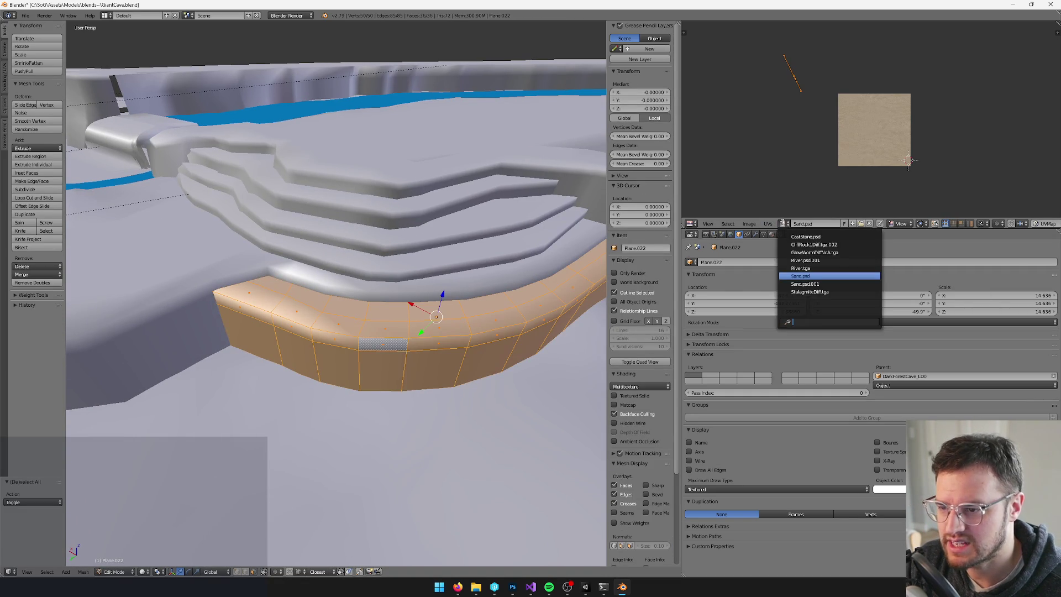
text(gro)
key(BackSpace)
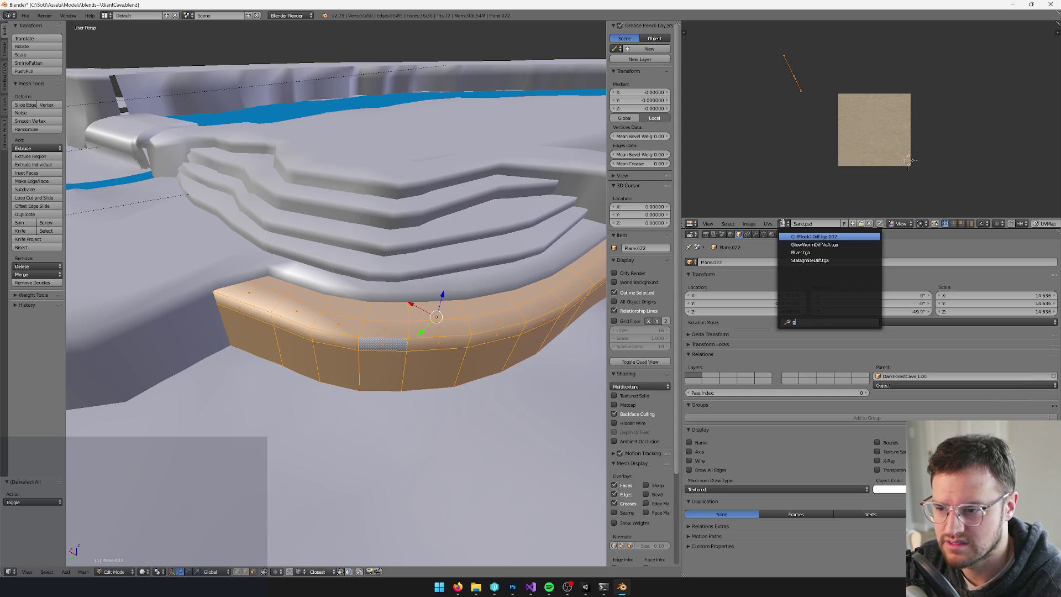
mouse_move(194, 469)
middle_down()
mouse_move(110, 593)
mouse_move(403, 408)
mouse_move(407, 393)
middle_up()
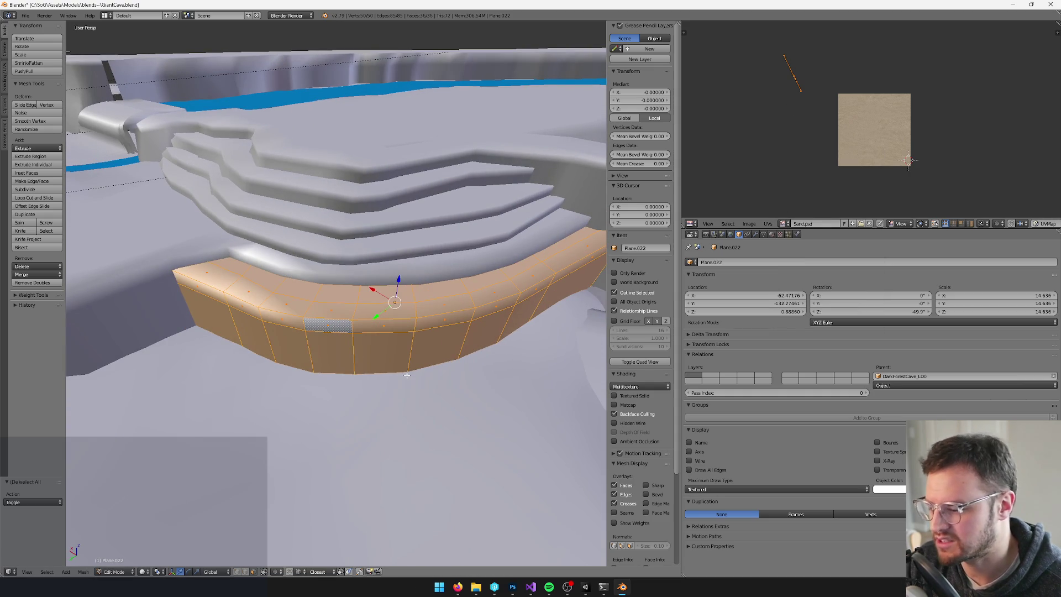
key(u)
click(403, 353)
Move the ledge faces in the horizontal plane and recheck the mesh.
mouse_move(352, 287)
middle_down()
mouse_move(331, 280)
mouse_move(378, 273)
middle_up()
key(g)
key(shift+z)
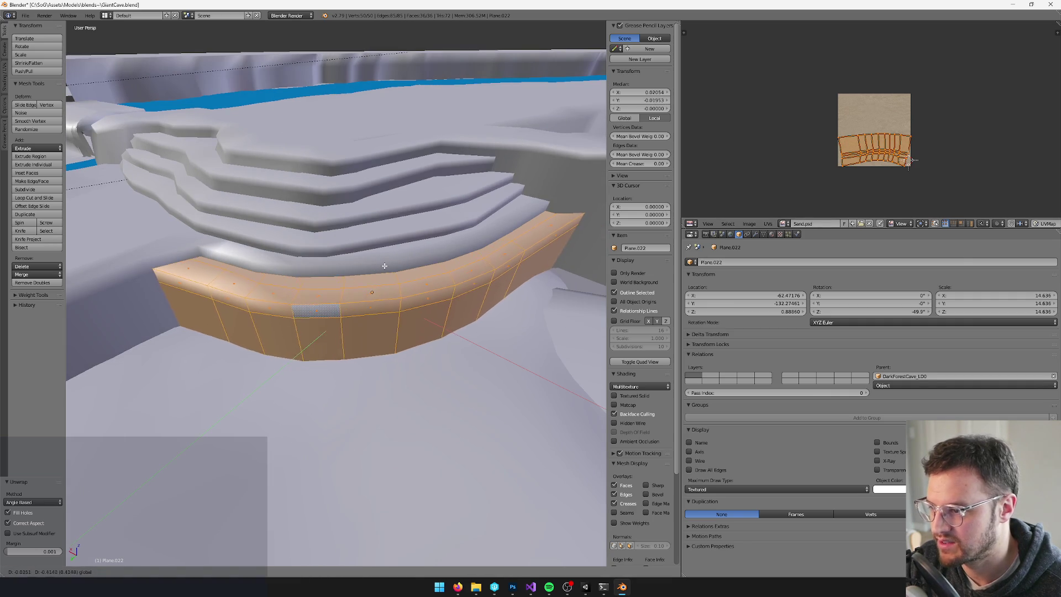
click(384, 266)
key(Tab)
scroll(447, 268, down, 5)
mouse_move(447, 269)
middle_down()
mouse_move(466, 280)
mouse_move(426, 287)
mouse_move(382, 276)
mouse_move(436, 269)
mouse_move(370, 235)
mouse_move(461, 234)
middle_up()
scroll(465, 280, up, 3)
key(Tab)
key(Tab)
key(v)
key(v)
Duplicate the ledge and move the copy lower and sideways.
key(shift+d)
key(z)
click(415, 252)
key(g)
key(shift+z)
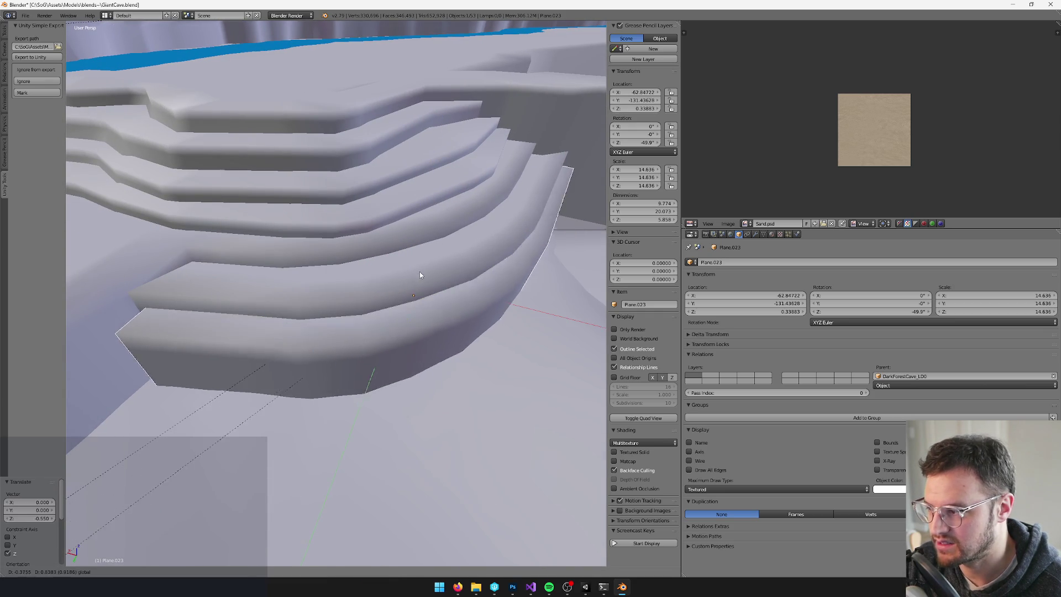
click(419, 271)
scroll(419, 271, down, 4)
mouse_move(420, 271)
middle_down()
mouse_move(399, 262)
mouse_move(413, 274)
mouse_move(265, 421)
middle_up()
Delete the duplicate and reopen Plane.022 in Edit Mode.
key(x)
click(399, 263)
right_click(399, 263)
key(Tab)
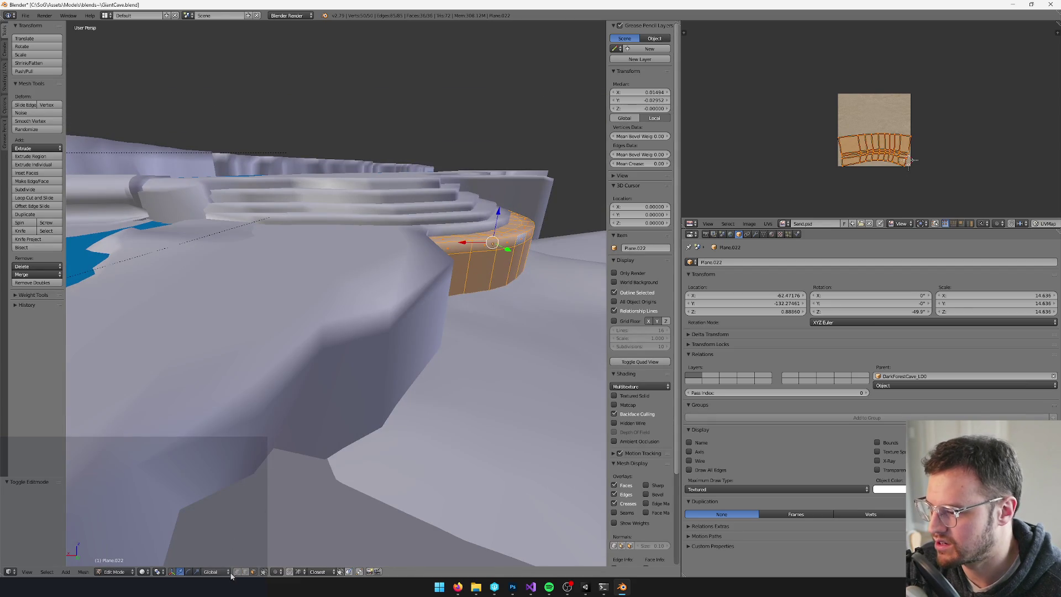
Extrude the vertical edge loop at the ledge end to add a new section.
middle_drag(354, 386, 363, 376)
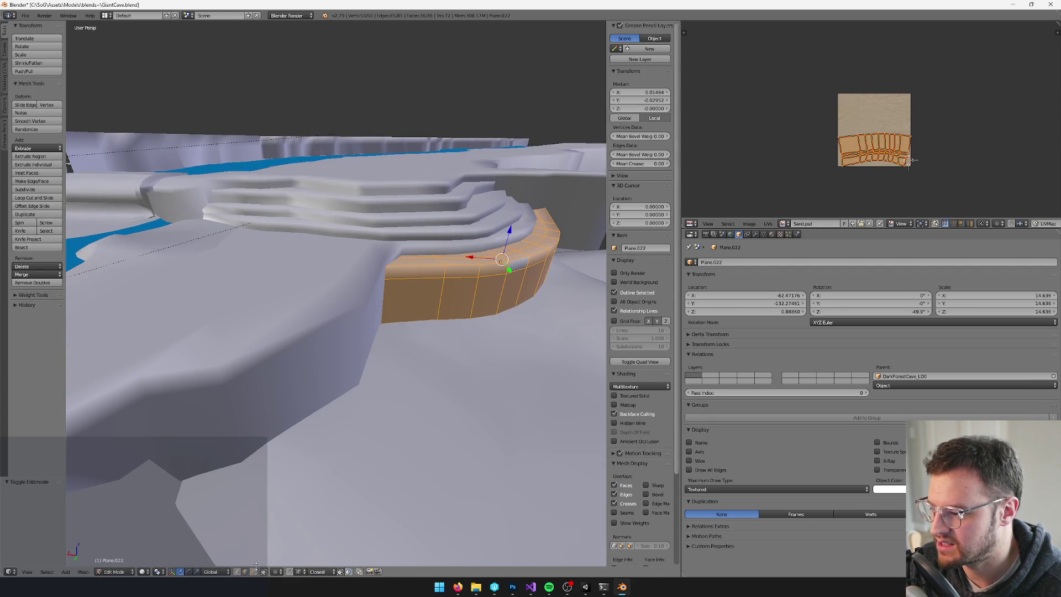
key(a)
alt+right_click(386, 297)
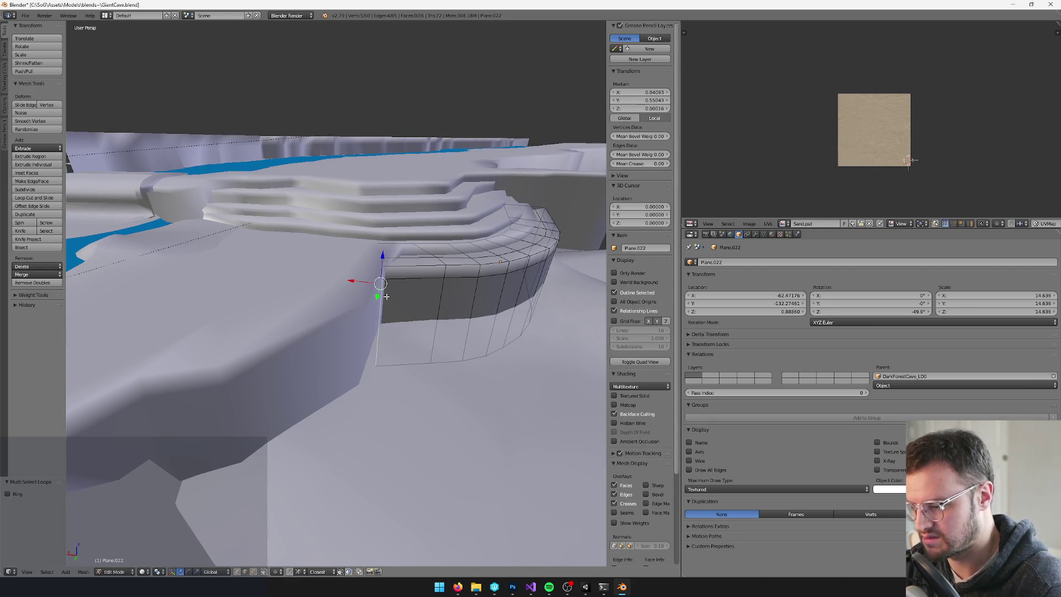
middle_drag(386, 297, 370, 315)
key(e)
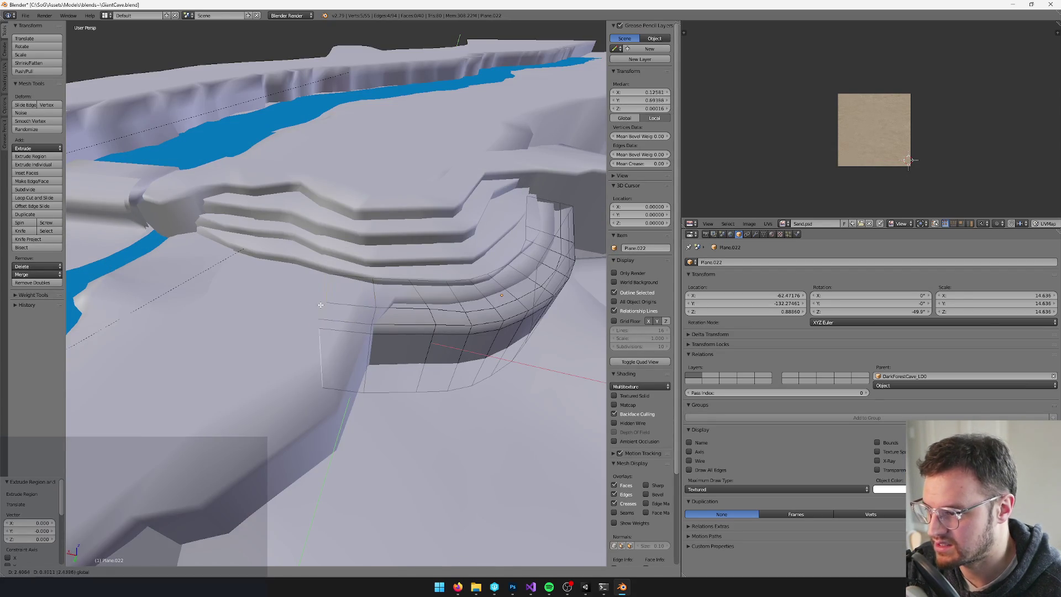
click(285, 296)
mouse_move(286, 297)
middle_down()
mouse_move(581, 288)
mouse_move(499, 267)
middle_up()
Extrude a single end edge into place, then select the whole strip's faces.
right_click(558, 270)
key(e)
key(g)
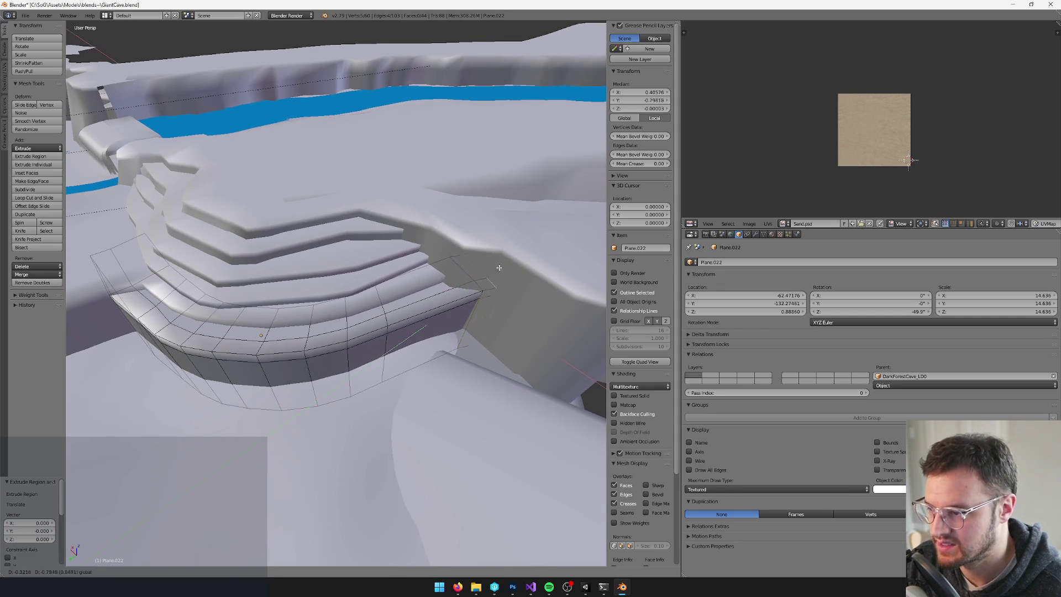
click(528, 251)
click(253, 571)
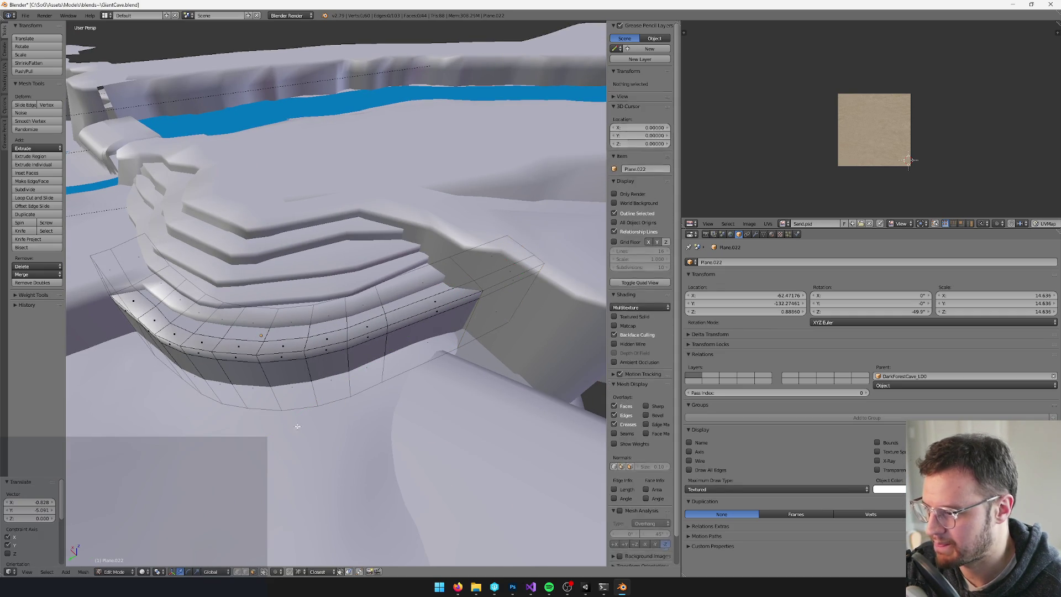
right_click(285, 372)
key(ctrl+l)
Unwrap the extended Plane.022 strip with Follow Active Quads and return to Object Mode.
key(u)
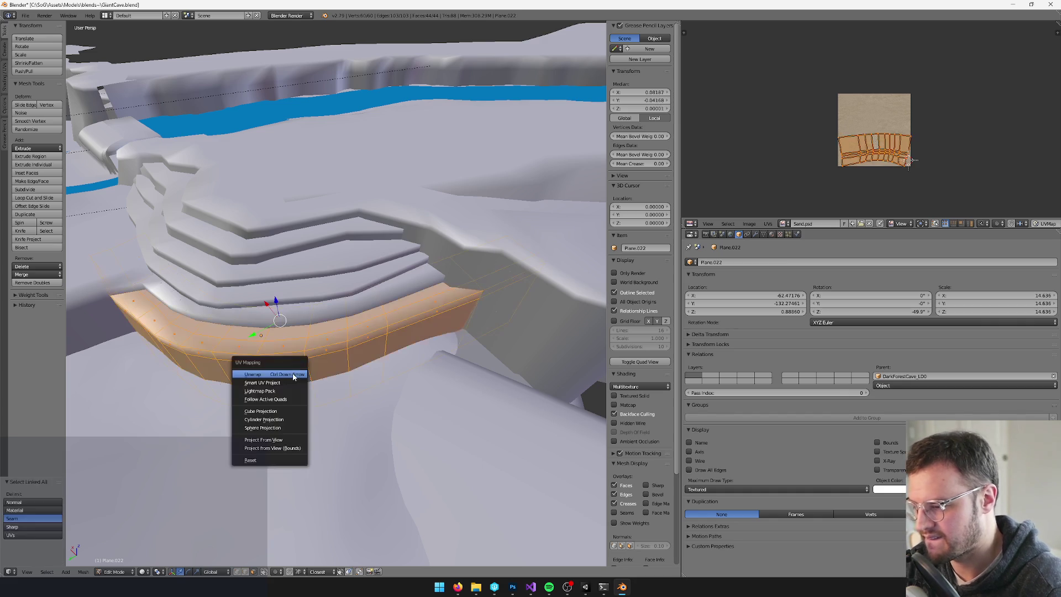
click(284, 403)
click(285, 419)
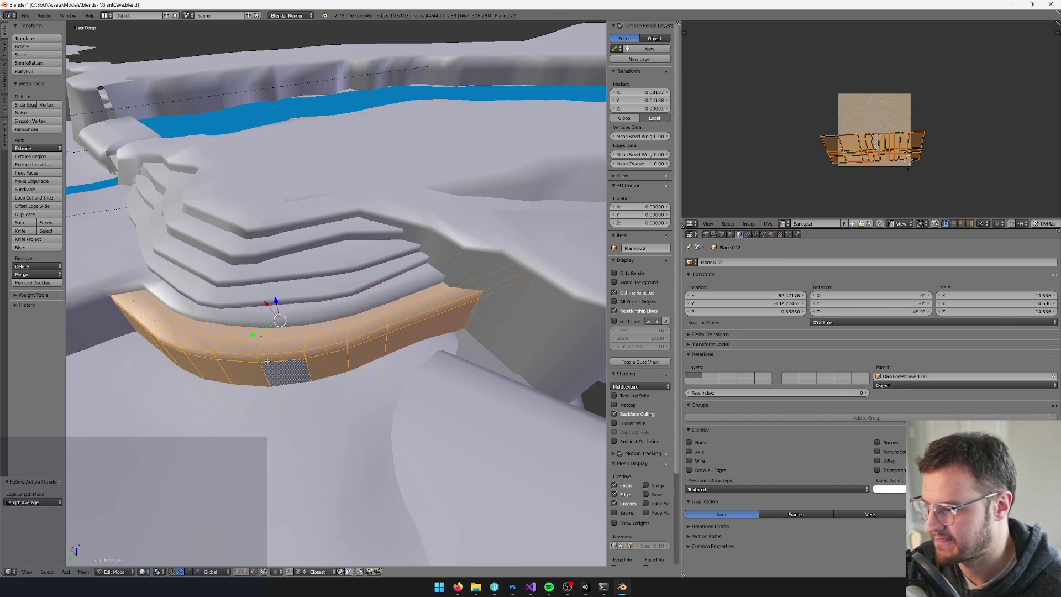
key(Tab)
middle_drag(290, 355, 322, 351)
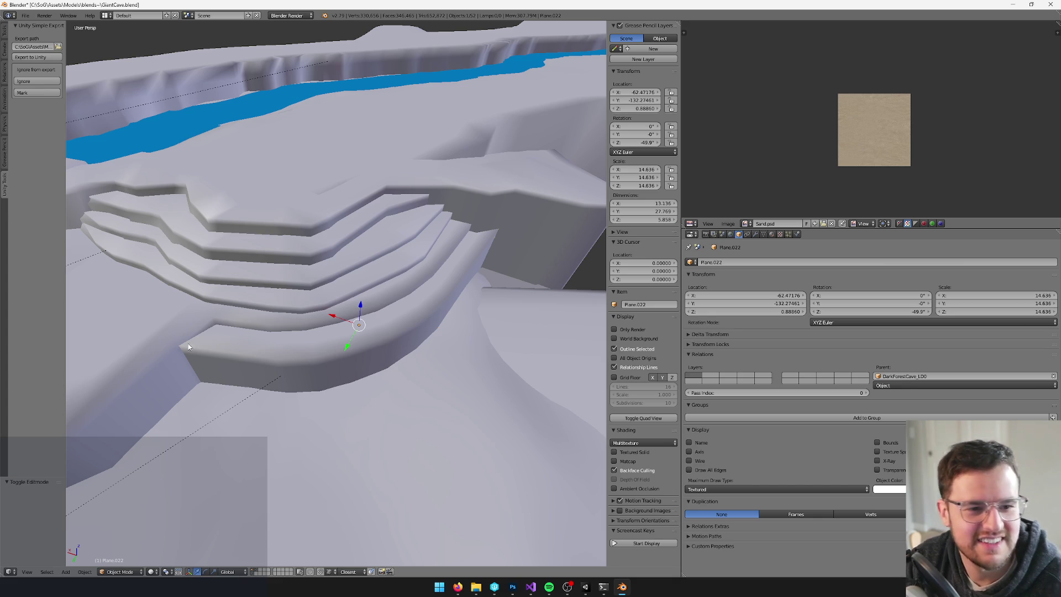
mouse_move(235, 327)
middle_down()
mouse_move(304, 284)
mouse_move(297, 293)
mouse_move(394, 290)
middle_up()
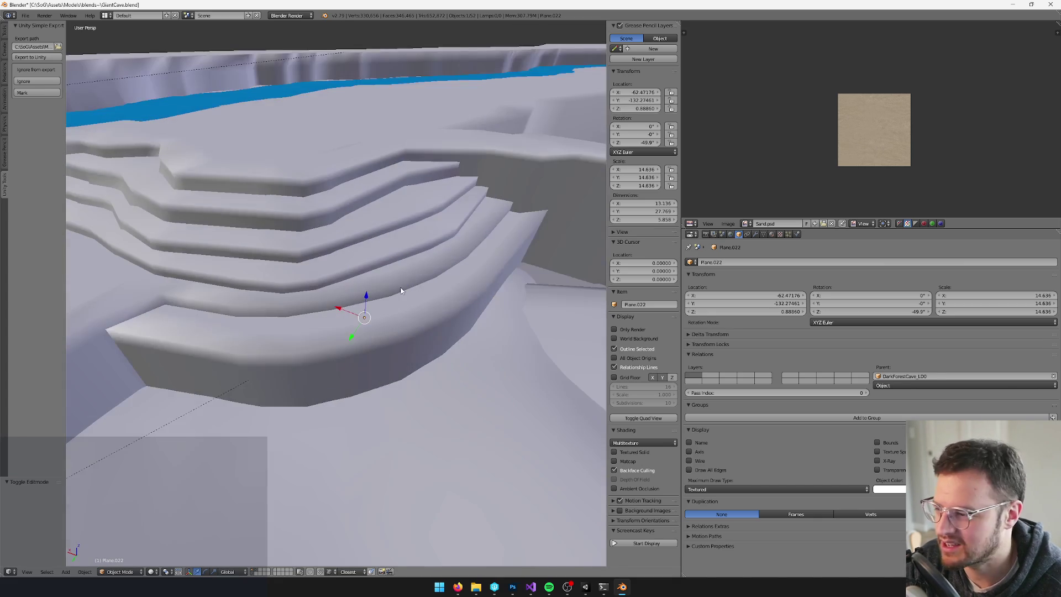
Duplicate the ledge, lower the copy along Z and reposition it beneath the ledge.
key(shift+d)
key(z)
click(365, 317)
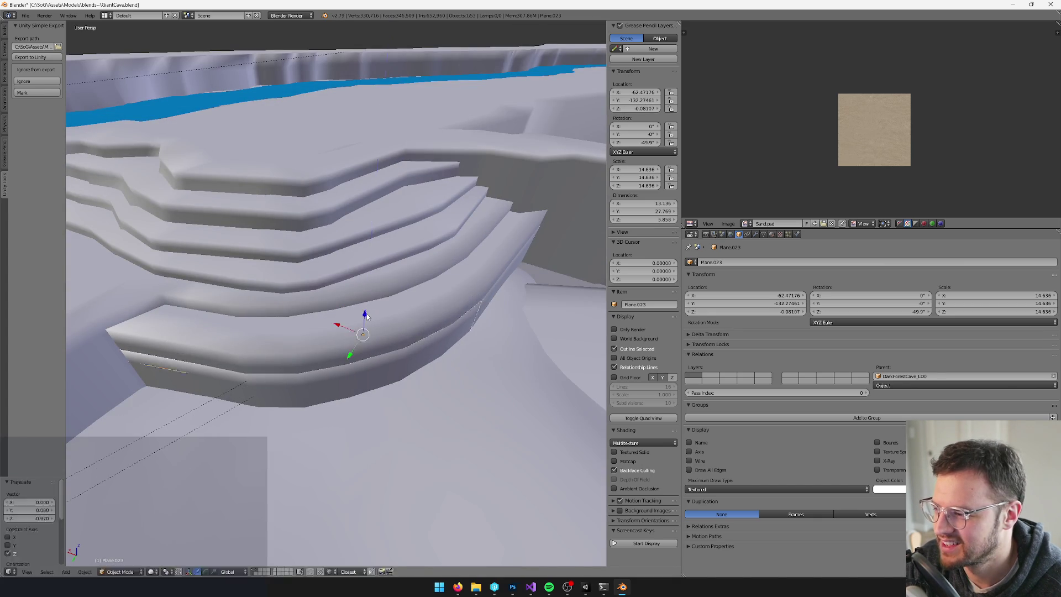
key(g)
click(371, 339)
mouse_move(372, 339)
middle_down()
mouse_move(391, 300)
mouse_move(389, 322)
mouse_move(293, 269)
mouse_move(356, 310)
mouse_move(352, 341)
middle_up()
Shift the lower step along Y and check its geometry in Edit Mode.
key(g)
key(y)
click(269, 294)
scroll(327, 328, up, 2)
key(Tab)
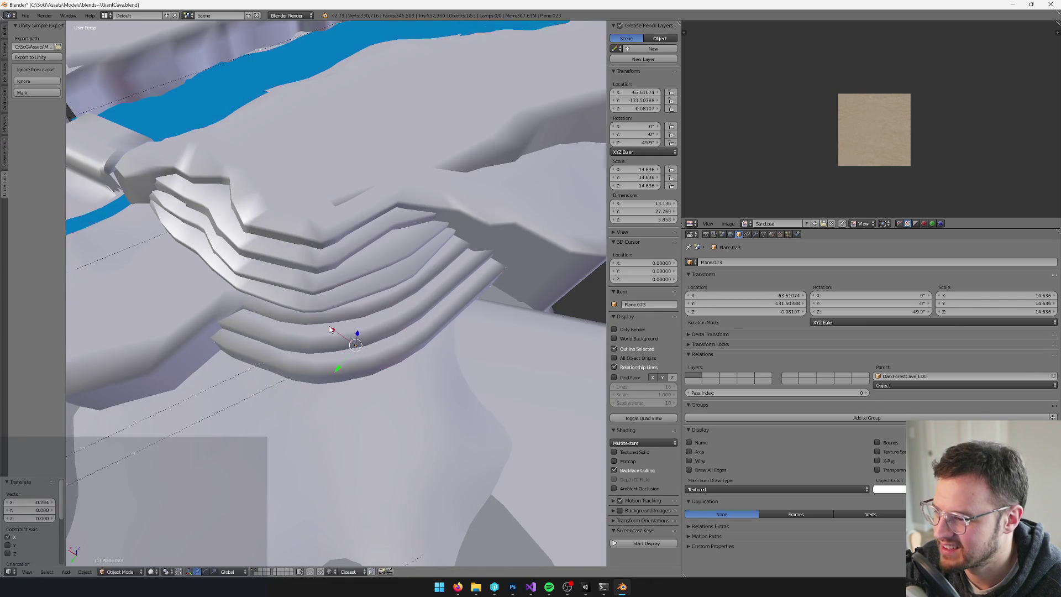
scroll(334, 331, up, 4)
key(a)
key(a)
middle_drag(331, 300, 327, 296)
key(Tab)
middle_drag(431, 295, 448, 285)
scroll(460, 291, down, 5)
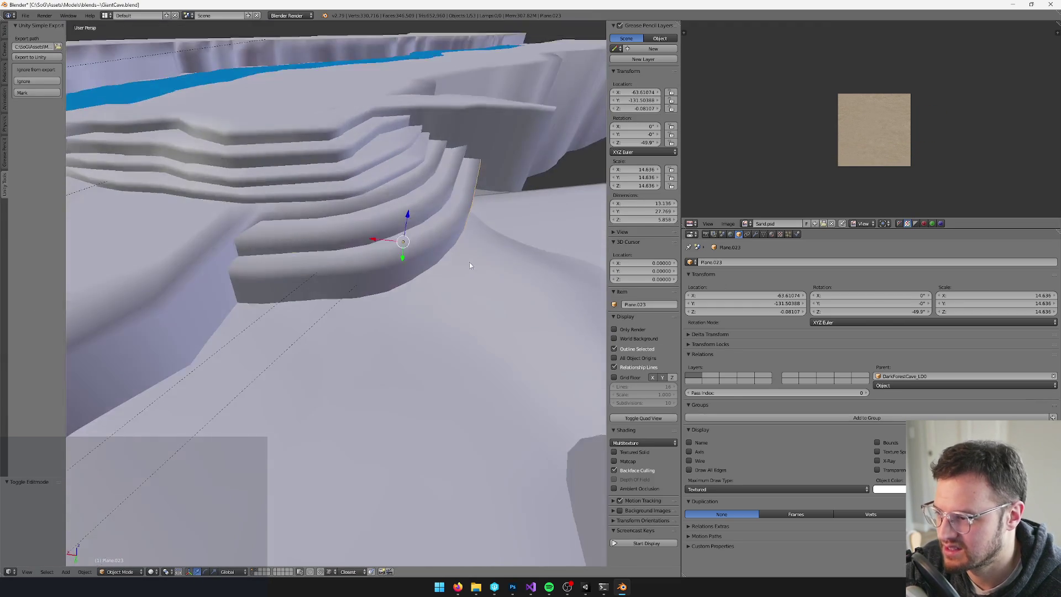
Duplicate the lower step into Plane.024 and slide it horizontally beside it.
key(shift+d)
key(Escape)
key(g)
key(shift+z)
click(424, 221)
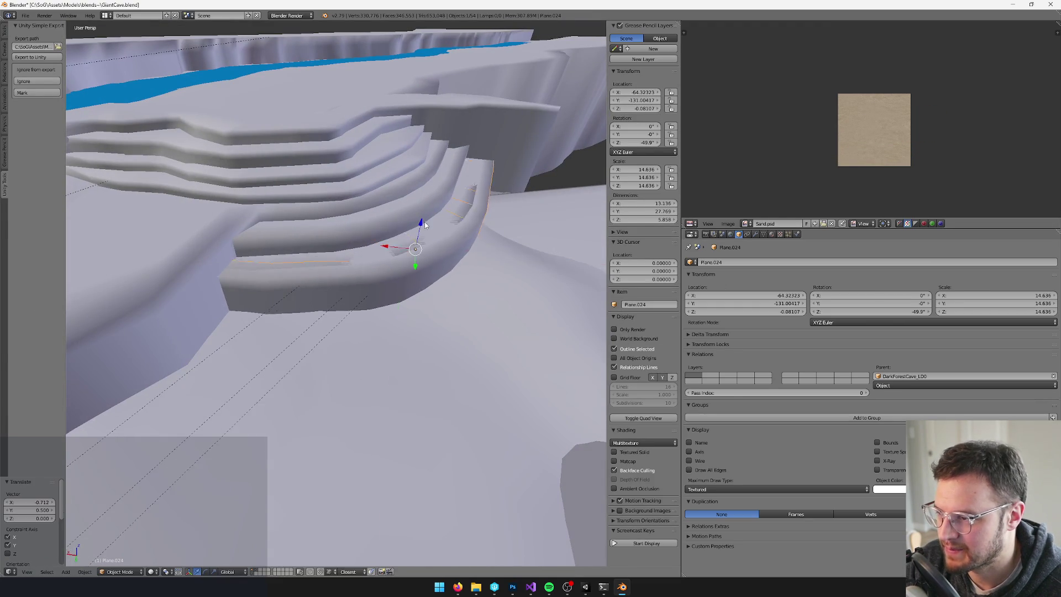
Lower the newest step and shift it horizontally into place under the stairs.
key(KP_Decimal)
key(g)
key(z)
click(375, 277)
key(g)
key(shift+z)
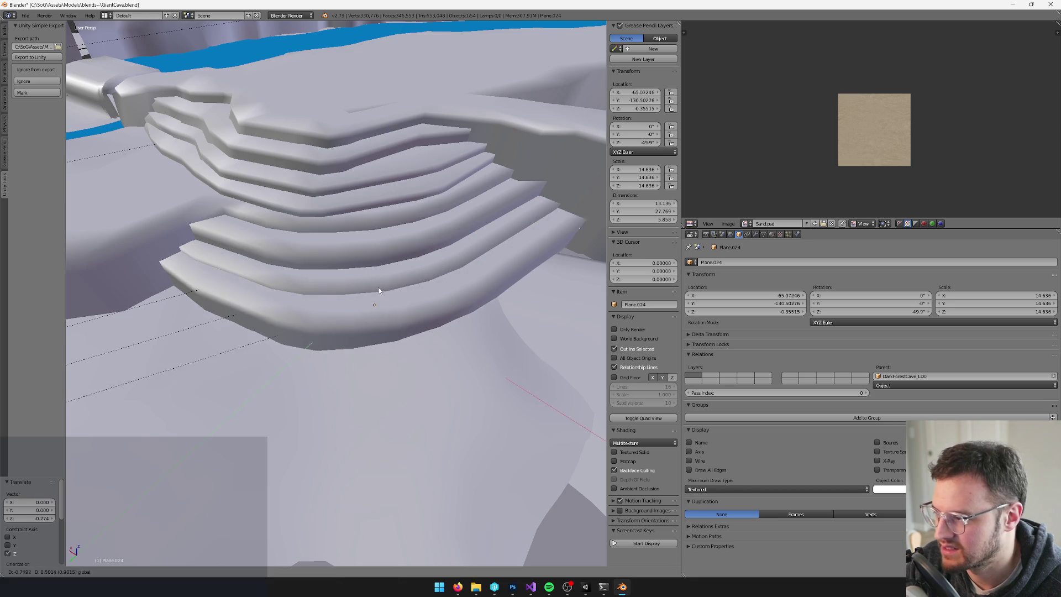
click(379, 290)
middle_drag(380, 290, 350, 255)
key(g)
key(z)
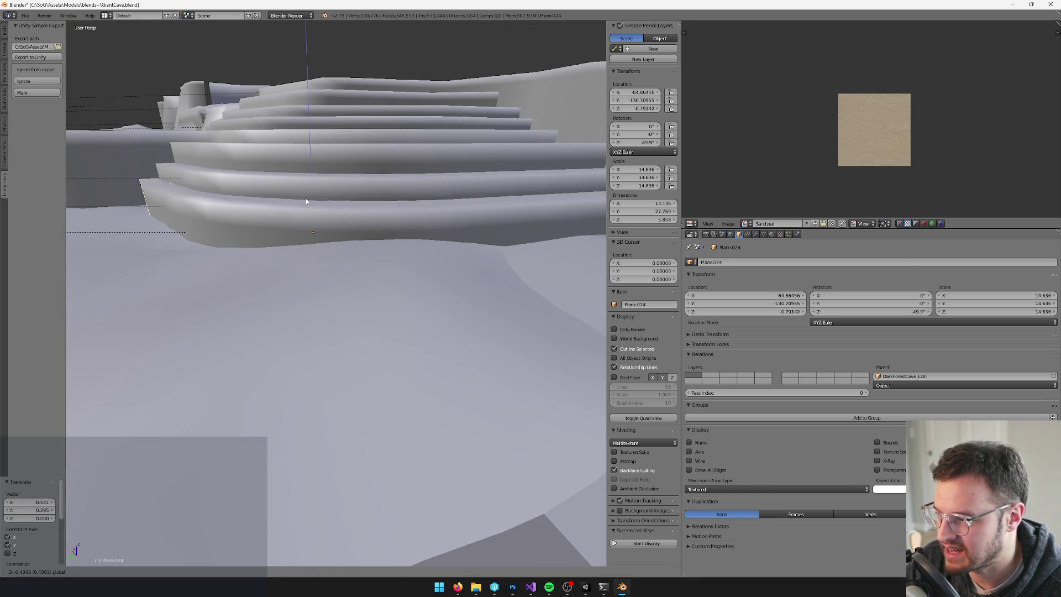
click(334, 199)
Slide the middle step horizontally into a new position.
drag(322, 177, 319, 168)
middle_drag(319, 168, 327, 203)
key(g)
key(shift+z)
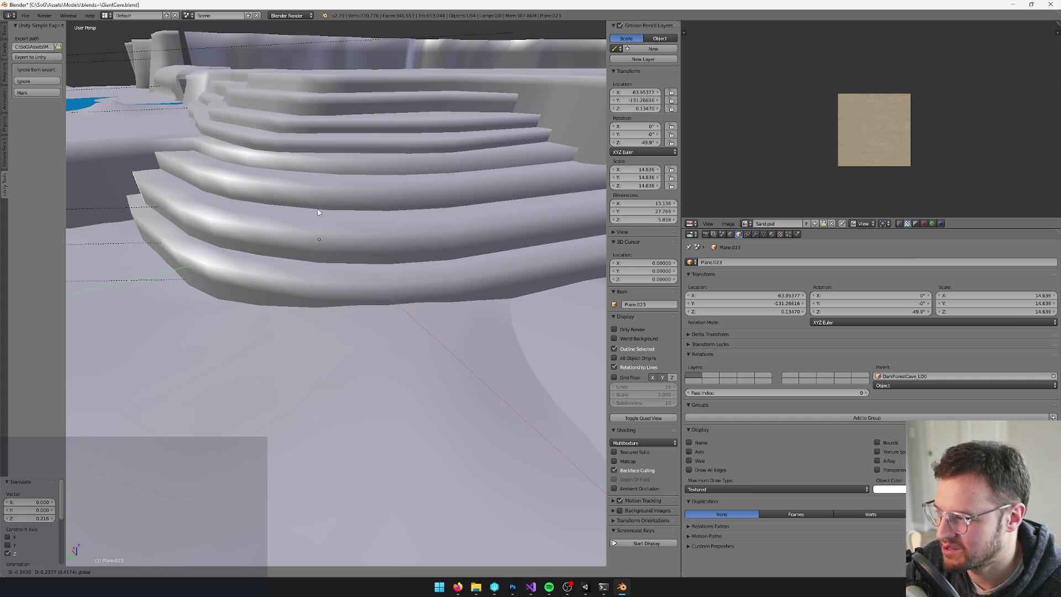
click(308, 269)
mouse_move(309, 251)
middle_down()
mouse_move(337, 276)
mouse_move(349, 244)
mouse_move(390, 234)
middle_up()
key(g)
key(shift+z)
click(346, 291)
Raise step rings Plane.023 and Plane.024 slightly along Z, Plane.024 by about 0.034.
right_click(370, 237)
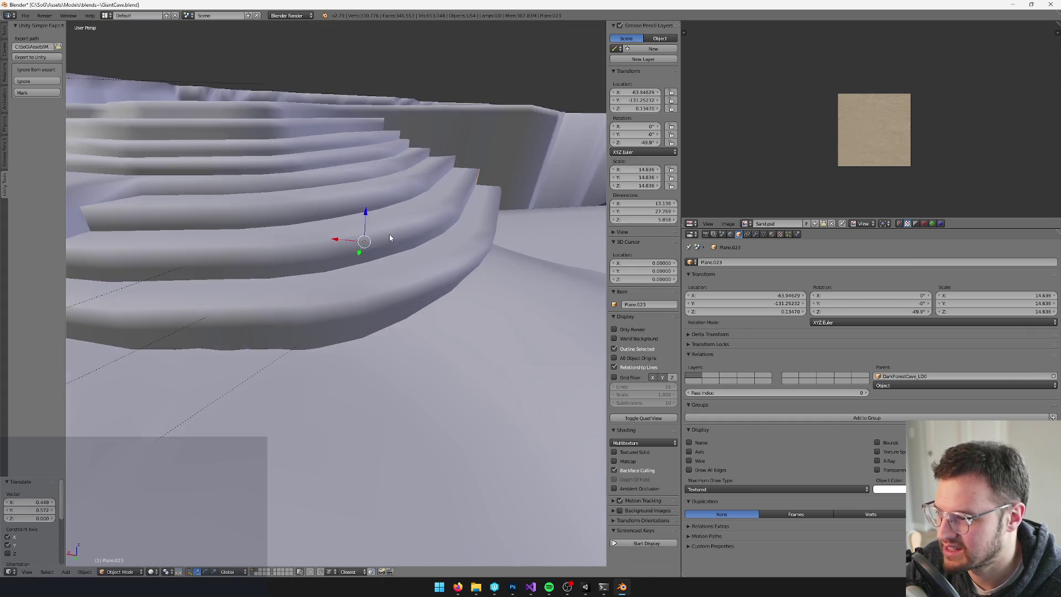
key(g)
key(z)
click(365, 213)
right_click(395, 241)
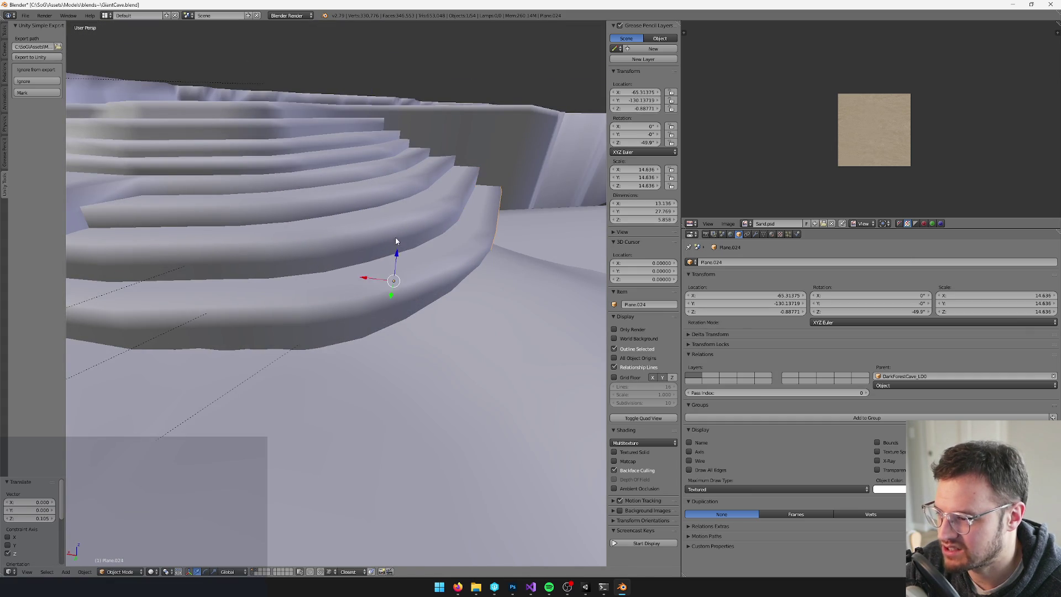
key(g)
key(z)
click(396, 246)
middle_drag(397, 247, 406, 239)
key(g)
key(z)
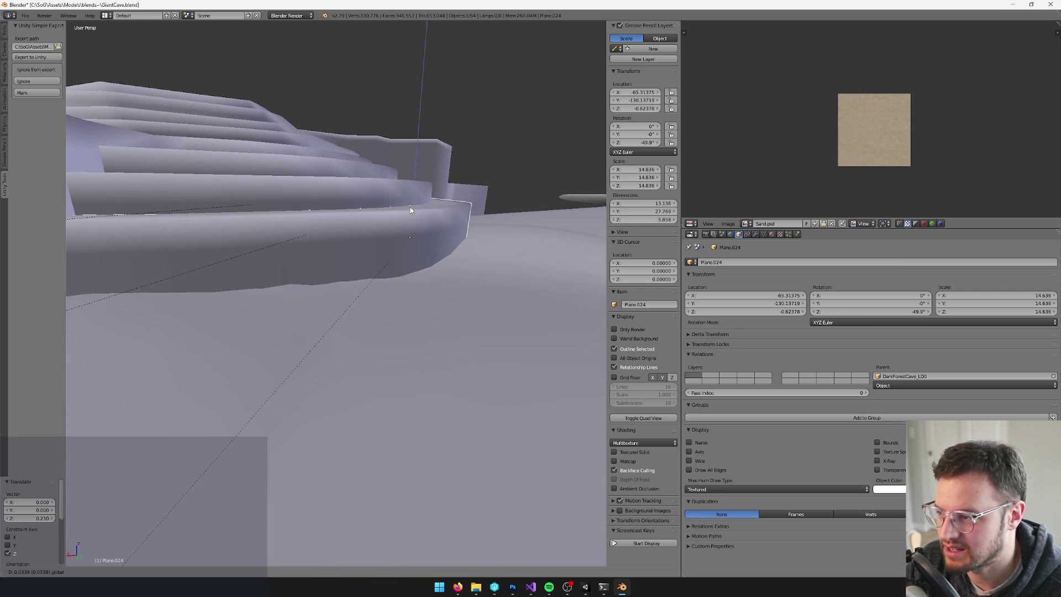
click(410, 210)
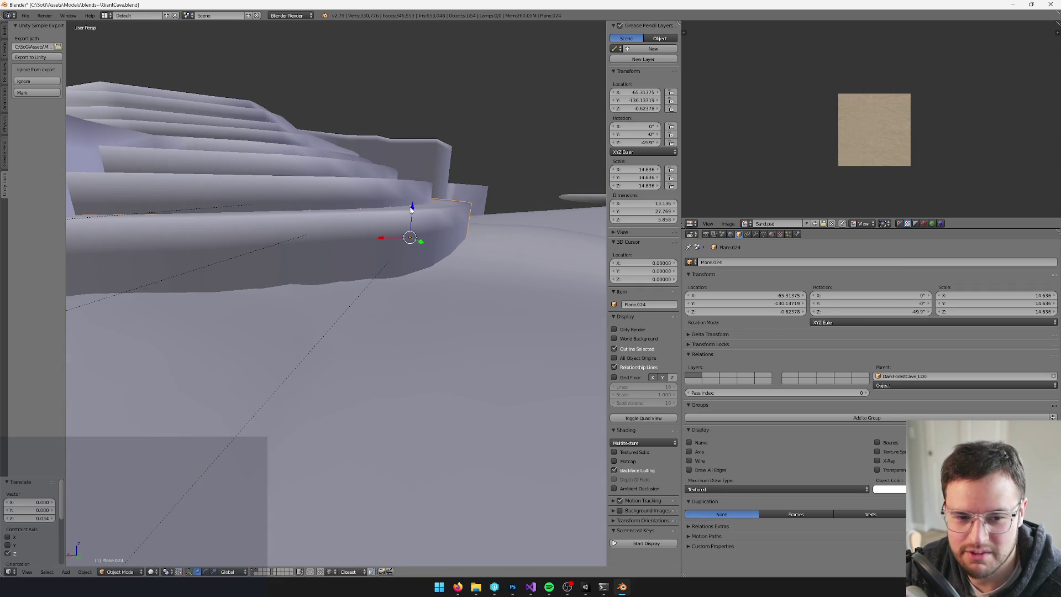
Select the bottom step ring Plane.025 and enter Edit Mode with its UVs showing.
mouse_move(411, 209)
middle_down()
mouse_move(395, 228)
mouse_move(351, 204)
middle_up()
scroll(394, 226, up, 2)
right_click(418, 208)
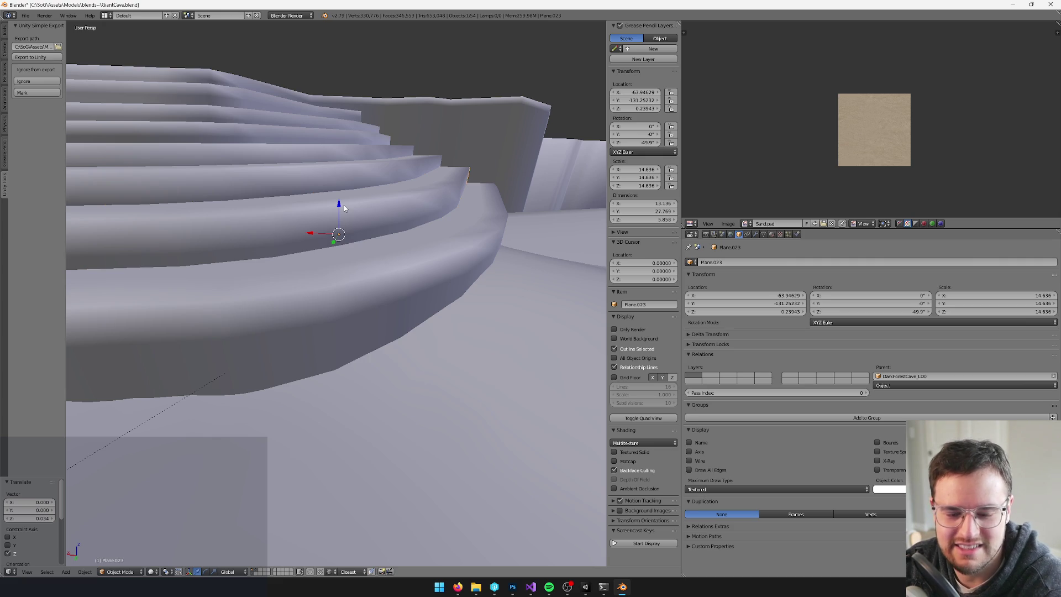
scroll(344, 207, down, 5)
right_click(331, 287)
key(Tab)
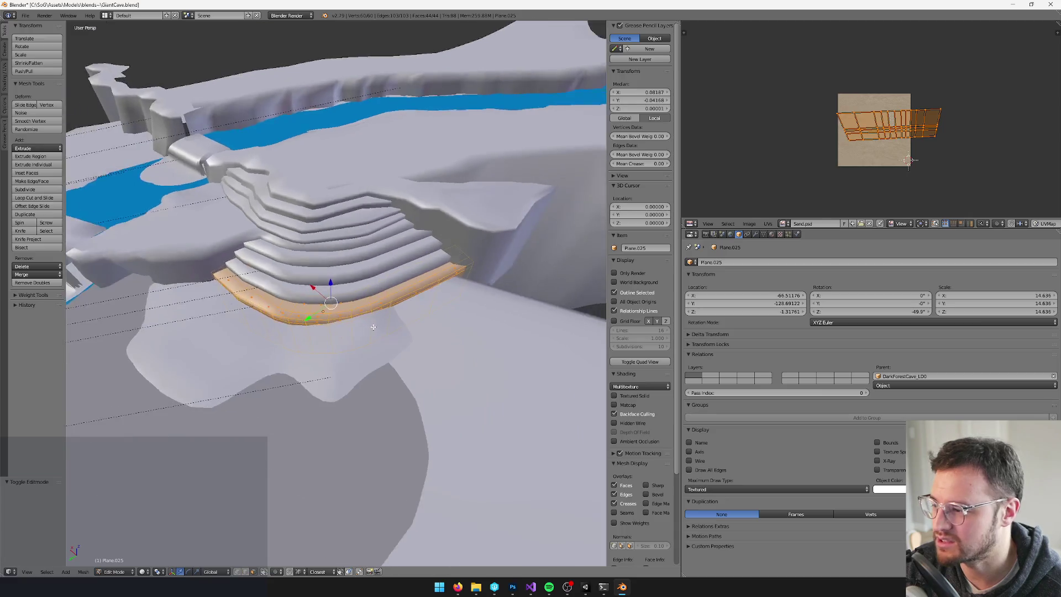
Return to Object Mode and save GiantCave.blend over the existing file.
scroll(442, 289, up, 5)
middle_drag(442, 289, 254, 248)
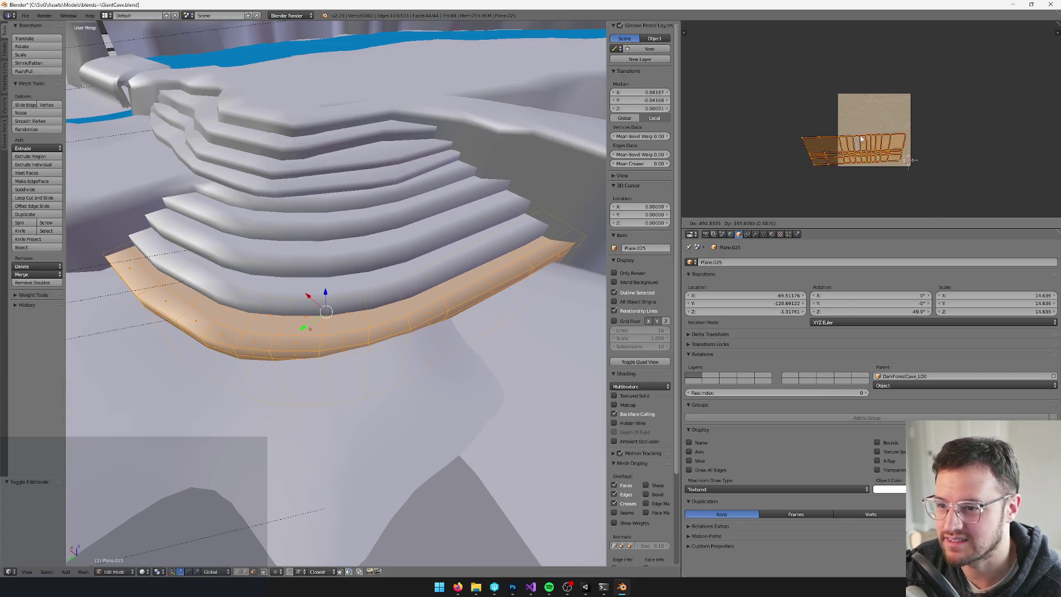
key(Tab)
key(ctrl+s)
key(Return)
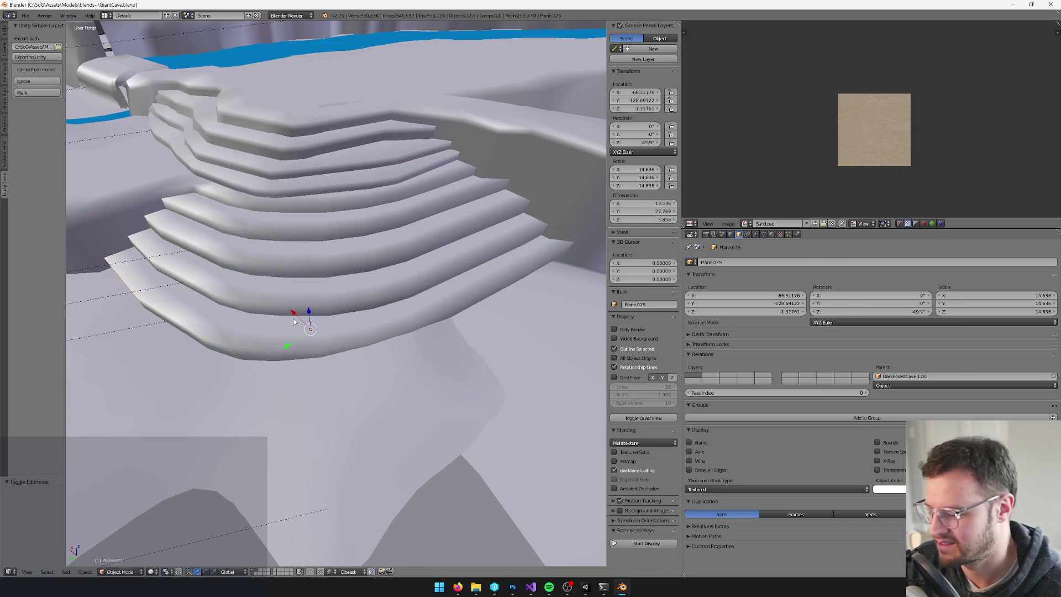
Raise step ring Plane.024 by 0.091 along Z.
mouse_move(332, 309)
middle_down()
mouse_move(534, 252)
mouse_move(379, 301)
mouse_move(315, 350)
mouse_move(240, 304)
mouse_move(357, 310)
mouse_move(363, 349)
mouse_move(374, 286)
middle_up()
scroll(534, 252, down, 5)
scroll(240, 304, up, 5)
scroll(368, 315, up, 3)
scroll(397, 336, up, 3)
right_click(368, 230)
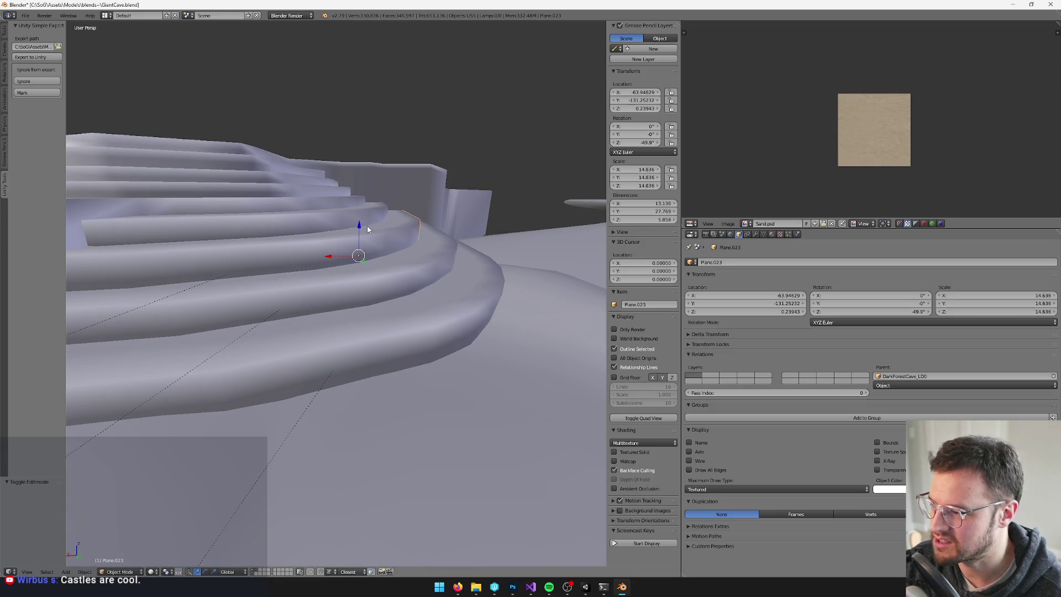
right_click(365, 227)
key(g)
key(z)
click(401, 244)
middle_drag(401, 244, 432, 288)
Raise the bottom step ring Plane.025 along Z in two moves, 0.440 in total.
right_click(398, 255)
key(g)
key(z)
click(398, 245)
key(g)
key(z)
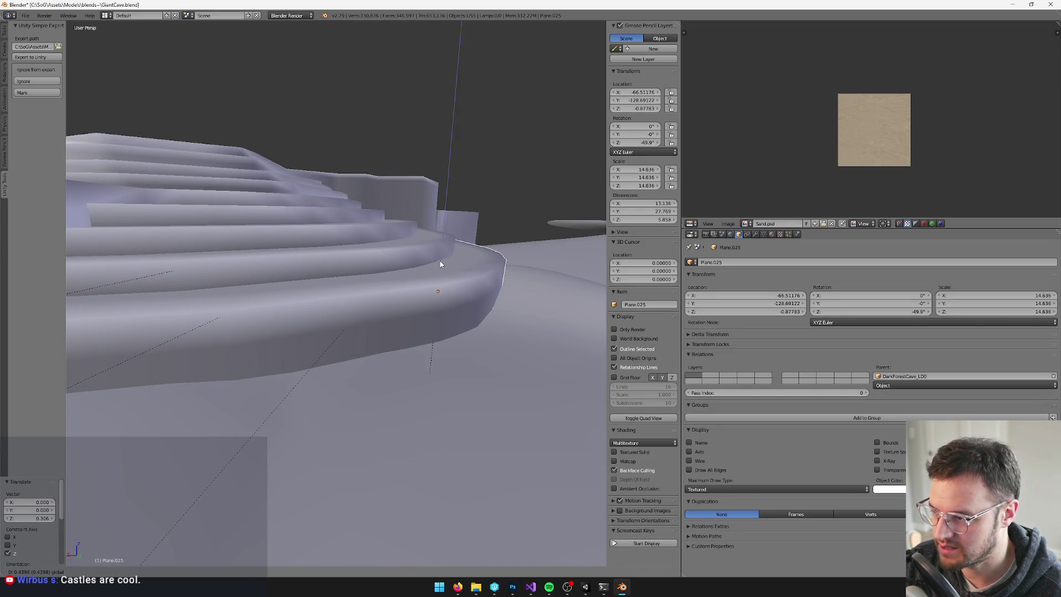
click(440, 264)
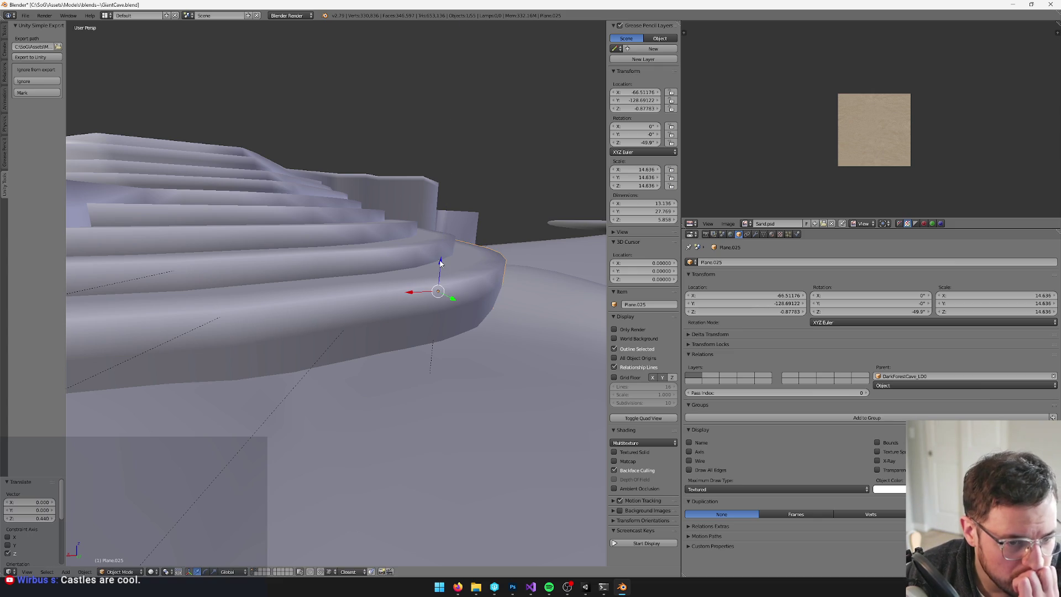
middle_drag(441, 264, 361, 210)
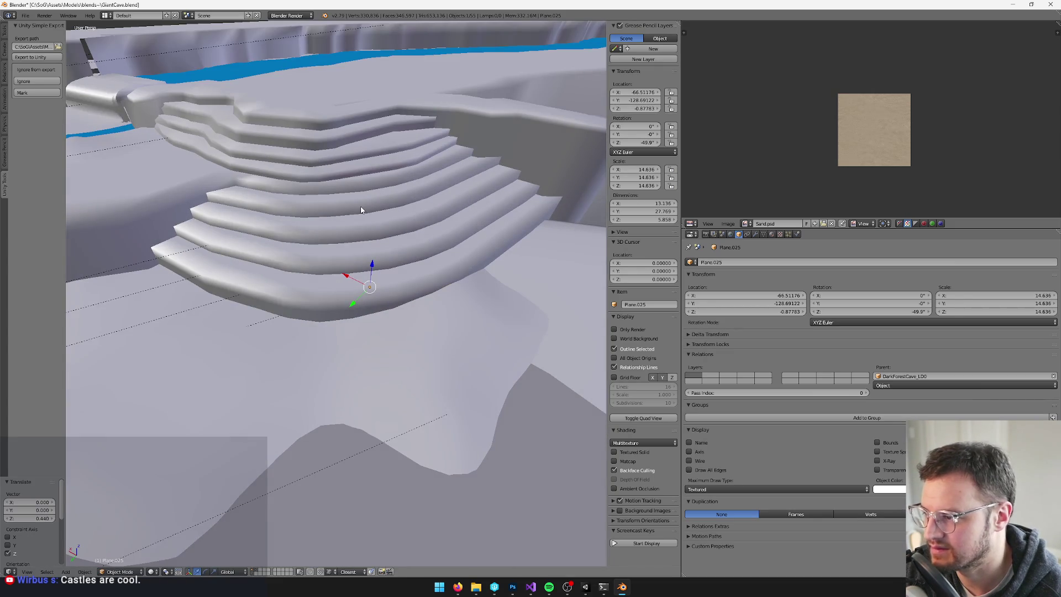
Duplicate Plane.025 into Plane.026 and drag it outward and below the other steps.
key(shift+d)
key(Escape)
middle_drag(373, 269, 397, 206)
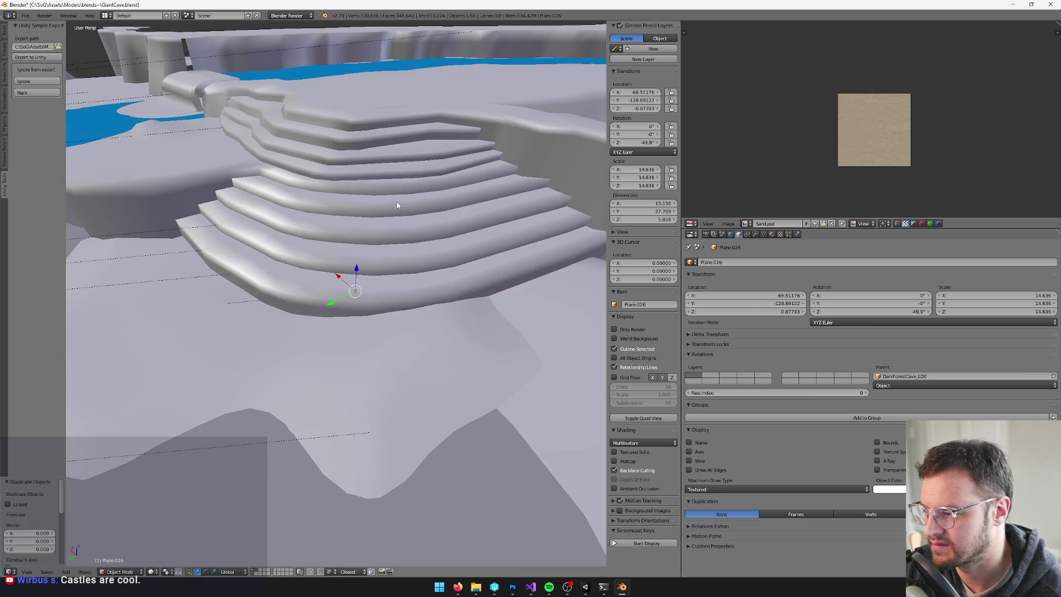
shift+drag(363, 272, 363, 290)
mouse_move(363, 291)
middle_down()
mouse_move(385, 290)
mouse_move(381, 251)
middle_up()
drag(382, 252, 380, 271)
mouse_move(380, 271)
middle_down()
mouse_move(350, 249)
mouse_move(343, 224)
mouse_move(328, 230)
mouse_move(254, 195)
middle_up()
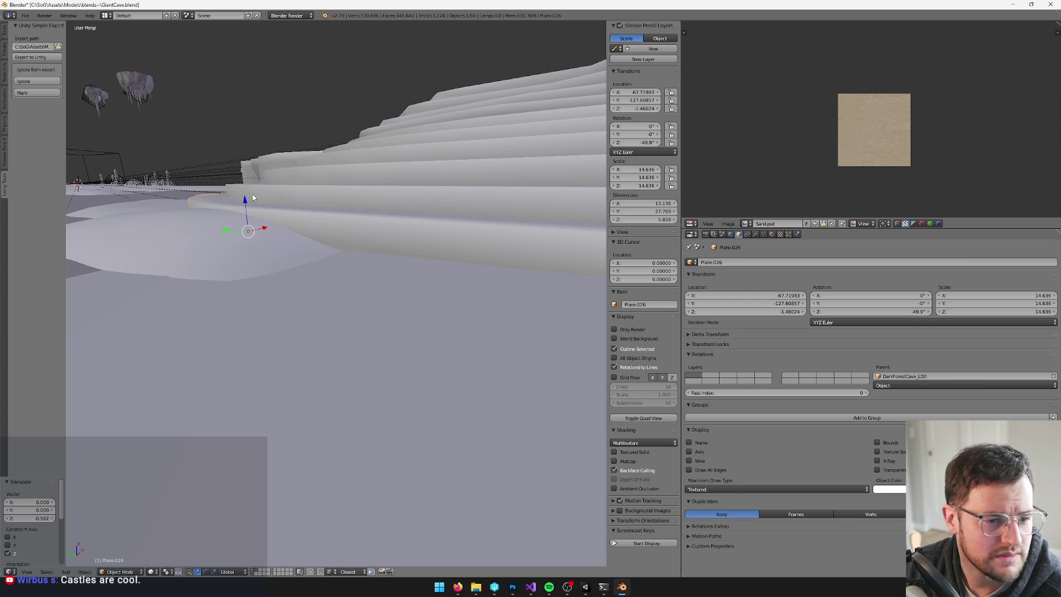
mouse_move(253, 198)
middle_down()
mouse_move(252, 236)
mouse_move(336, 243)
mouse_move(359, 232)
mouse_move(380, 235)
mouse_move(384, 254)
mouse_move(410, 250)
mouse_move(346, 225)
mouse_move(258, 212)
mouse_move(270, 246)
mouse_move(367, 286)
mouse_move(284, 269)
middle_up()
Select the end edge loop of Plane.026 in Edit Mode and move it outward.
key(Tab)
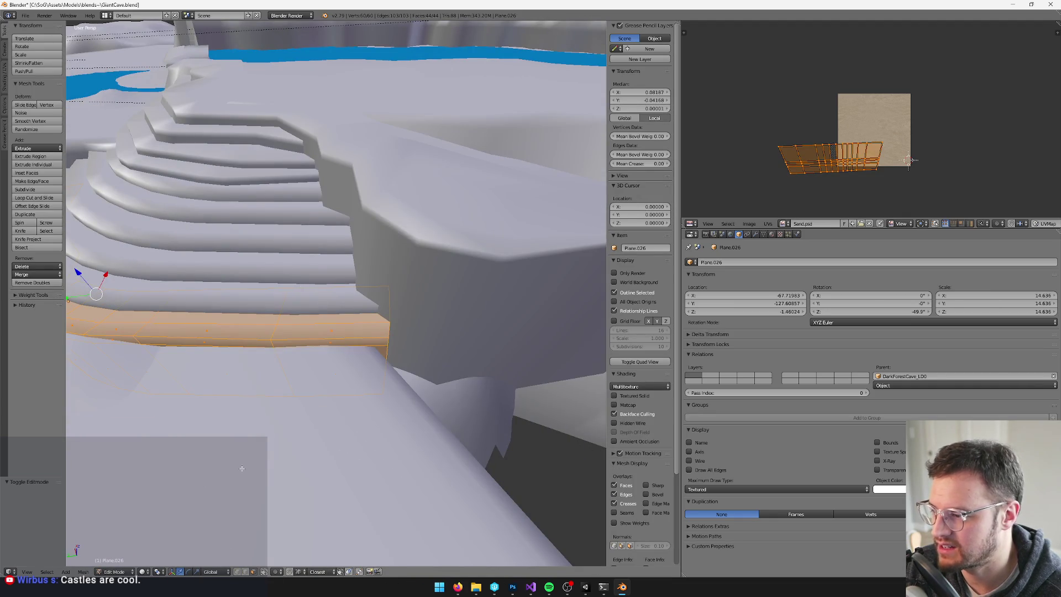
alt+right_click(385, 346)
middle_drag(384, 346, 444, 419)
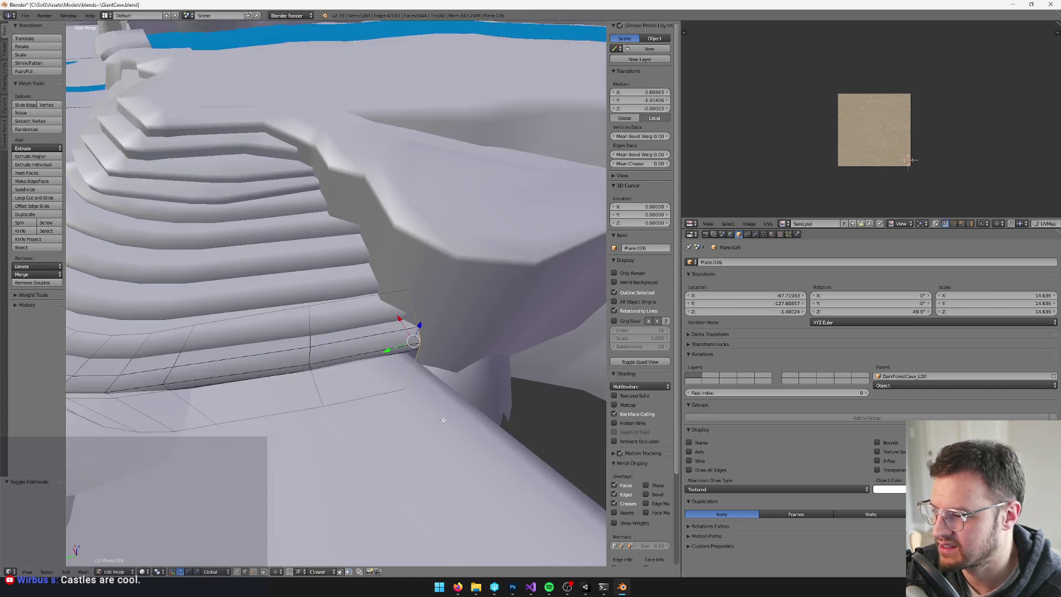
key(g)
click(451, 317)
mouse_move(451, 317)
middle_down()
mouse_move(436, 309)
mouse_move(486, 326)
mouse_move(420, 287)
mouse_move(319, 297)
mouse_move(347, 268)
middle_up()
key(Tab)
scroll(420, 288, down, 3)
scroll(319, 298, up, 3)
Box-select the far-end vertices of Plane.026 and stretch them 2.163 along X.
key(Tab)
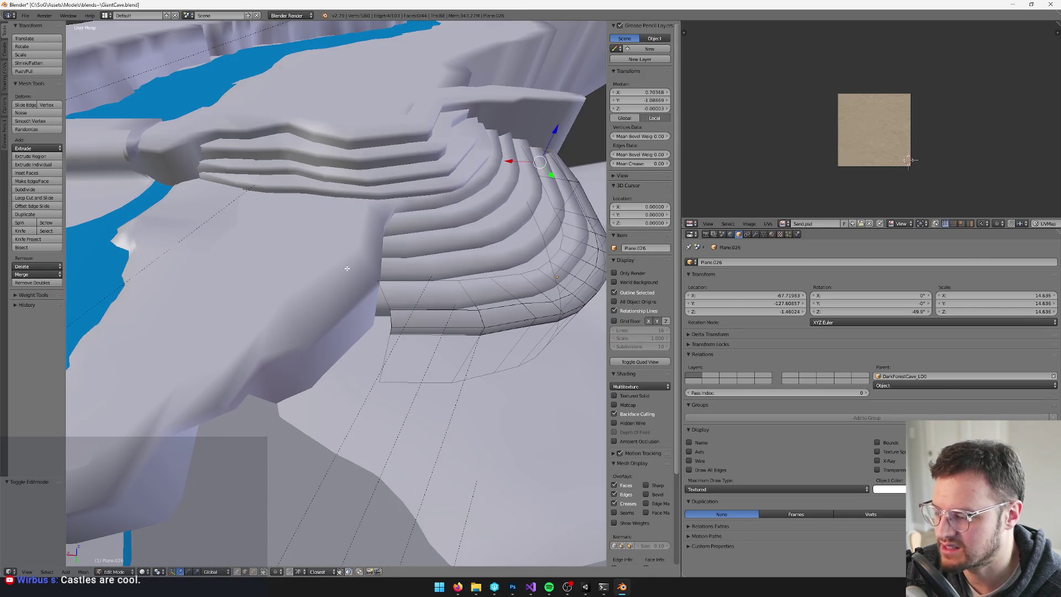
drag(416, 461, 416, 461)
drag(357, 326, 319, 325)
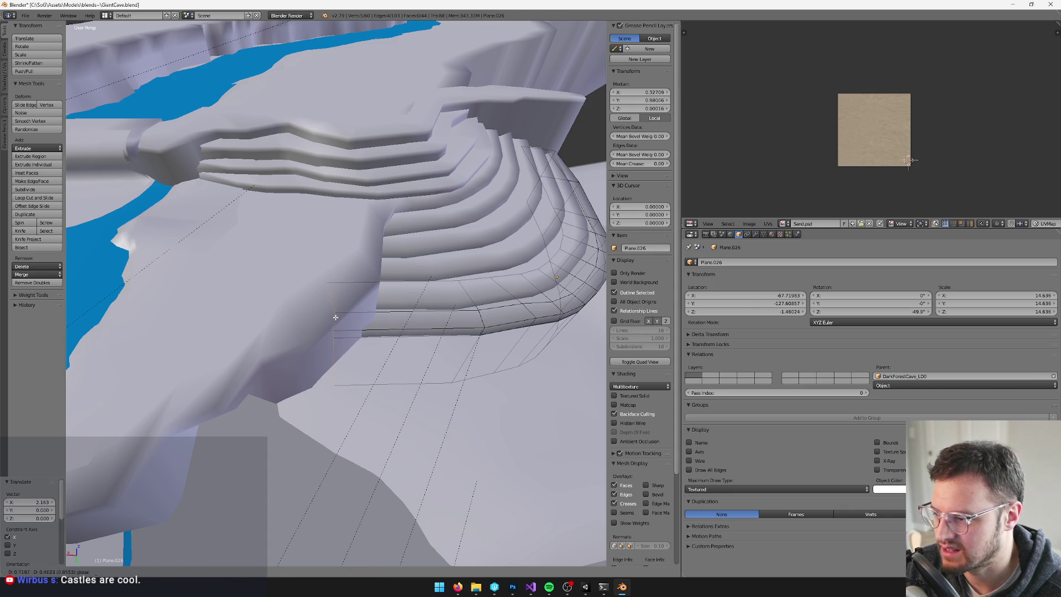
key(Tab)
scroll(472, 327, down, 4)
mouse_move(472, 327)
middle_down()
mouse_move(354, 315)
mouse_move(365, 321)
middle_up()
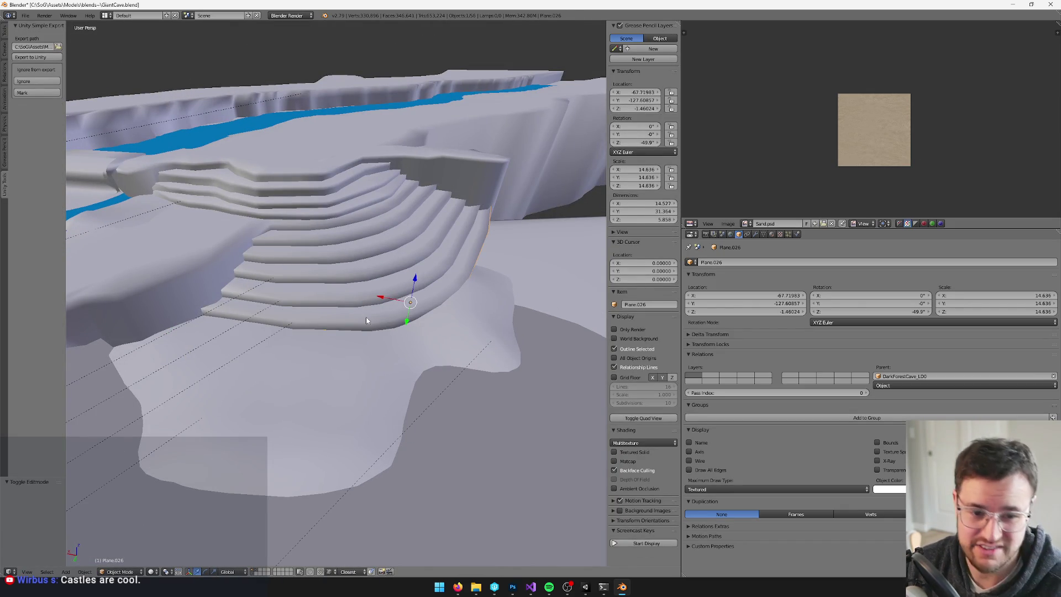
mouse_move(366, 320)
middle_down()
mouse_move(357, 309)
mouse_move(338, 339)
mouse_move(295, 458)
middle_up()
Select the linked faces of Plane.026 and unwrap them with Follow Active Quads.
key(Tab)
scroll(339, 339, up, 4)
click(253, 571)
click(315, 240)
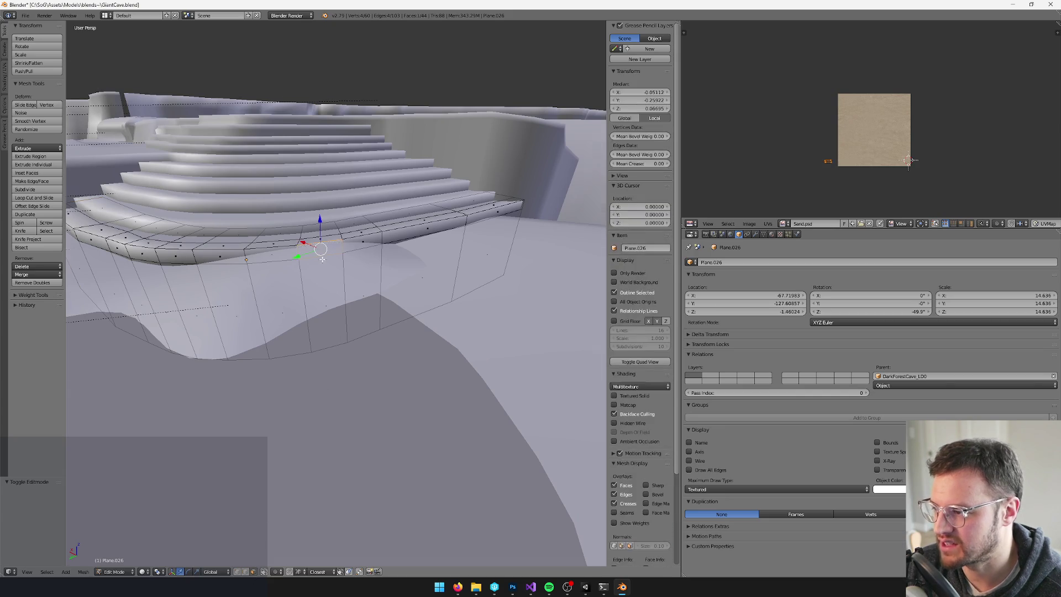
middle_drag(315, 241, 364, 246)
click(292, 252)
middle_drag(292, 255, 298, 256)
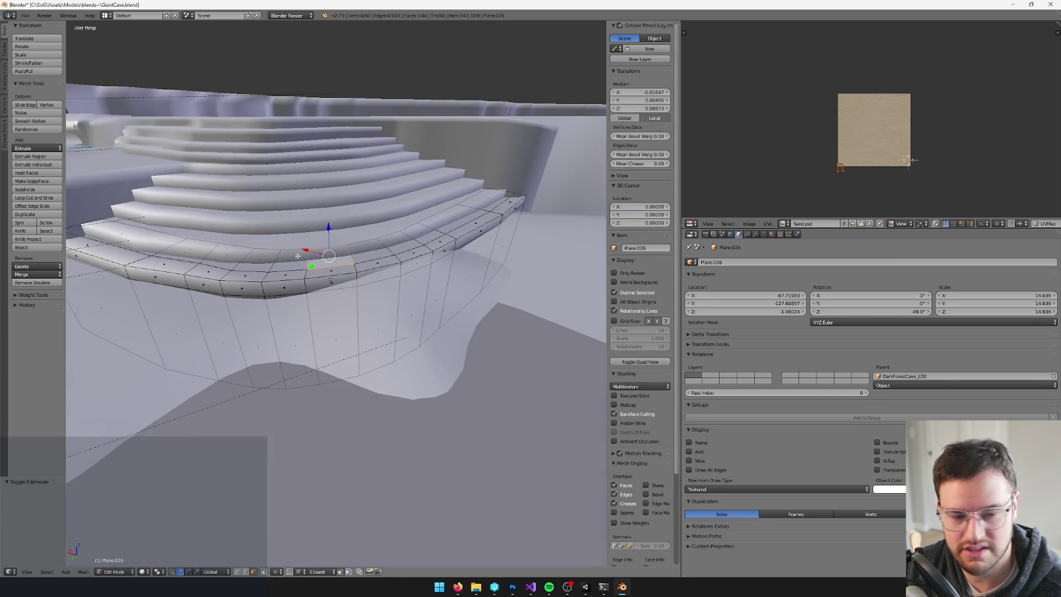
key(ctrl+l)
key(u)
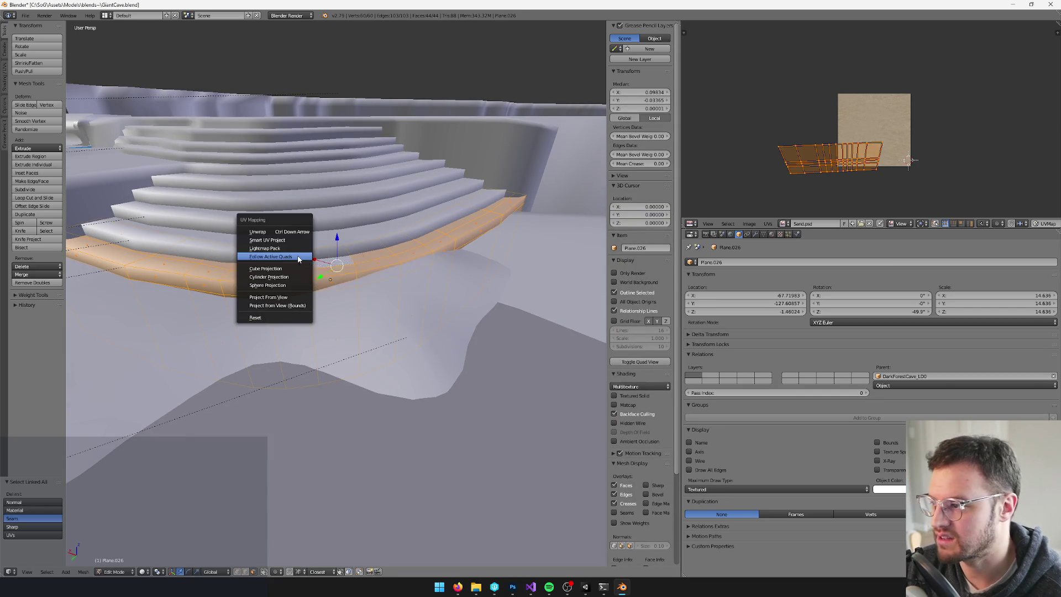
click(299, 277)
click(299, 277)
Return to Object Mode and save GiantCave.blend over the existing file.
key(Tab)
mouse_move(409, 216)
middle_down()
mouse_move(383, 238)
mouse_move(377, 277)
mouse_move(347, 284)
mouse_move(414, 277)
mouse_move(277, 267)
mouse_move(310, 268)
mouse_move(315, 320)
mouse_move(303, 307)
mouse_move(320, 303)
mouse_move(301, 300)
mouse_move(277, 330)
middle_up()
key(ctrl+s)
click(383, 238)
right_click(347, 284)
key(ctrl+s)
key(ctrl+s)
click(319, 303)
scroll(302, 303, up, 3)
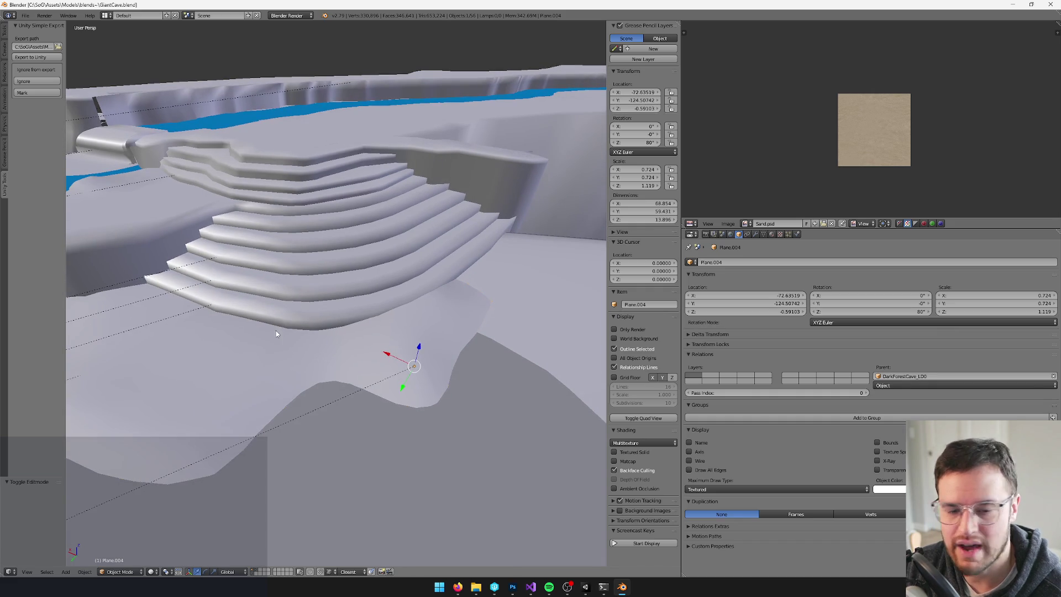
mouse_move(486, 351)
middle_down()
mouse_move(423, 341)
mouse_move(409, 354)
middle_up()
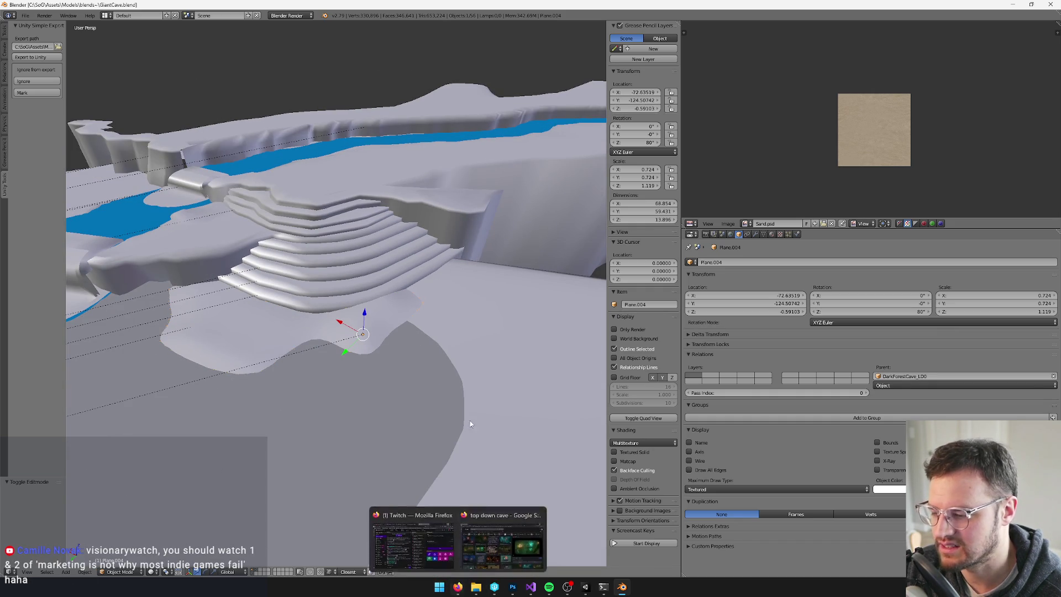
middle_drag(549, 440, 561, 437)
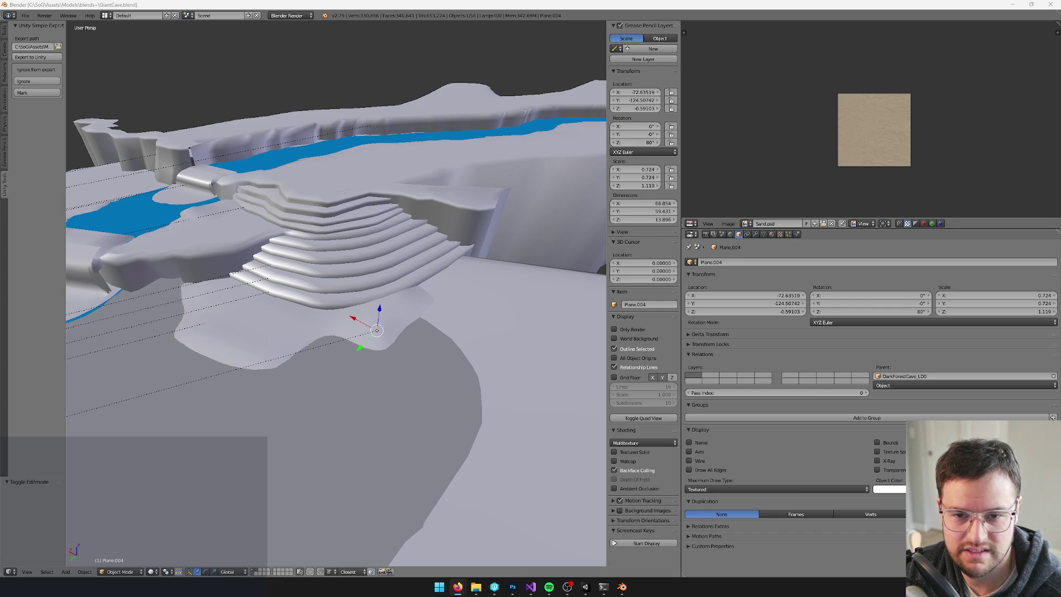
View the old Photobucket renders full-size in Drive, then minimize Firefox back to Blender.
key(alt+Tab)
key(super+Up)
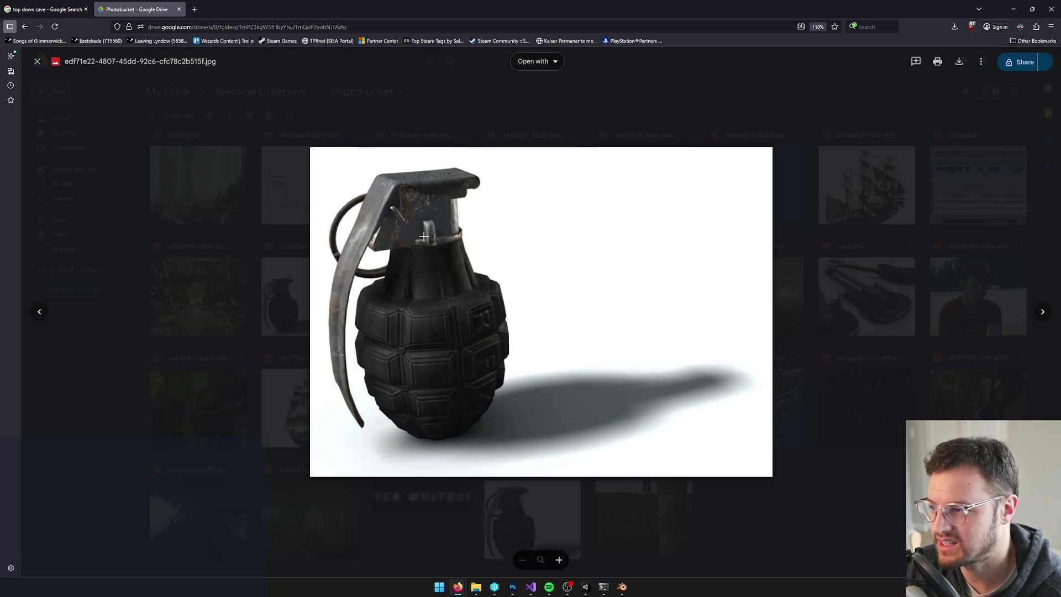
drag(569, 9, 572, 49)
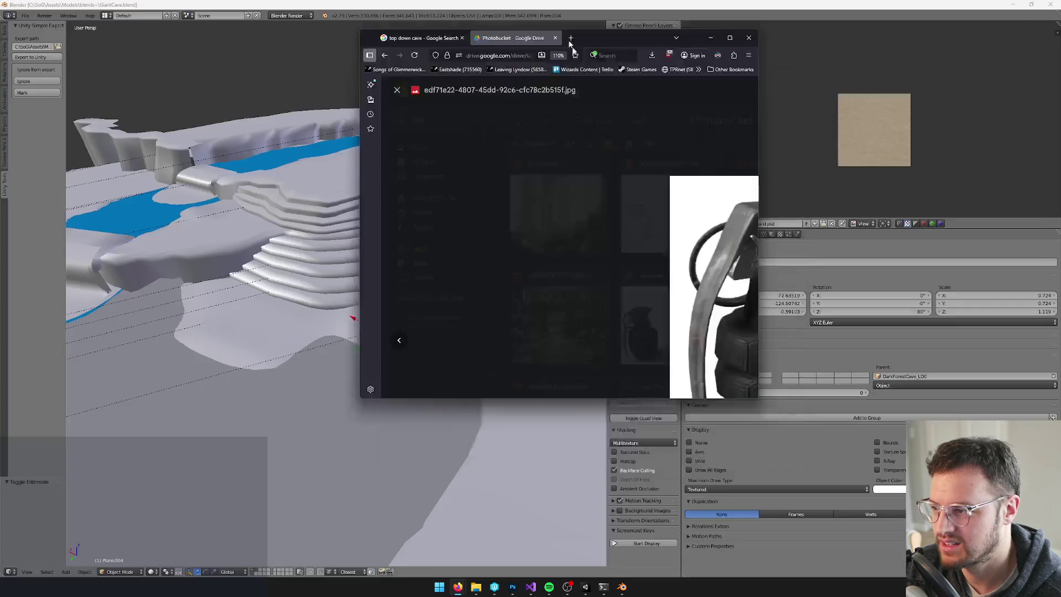
key(alt+Tab)
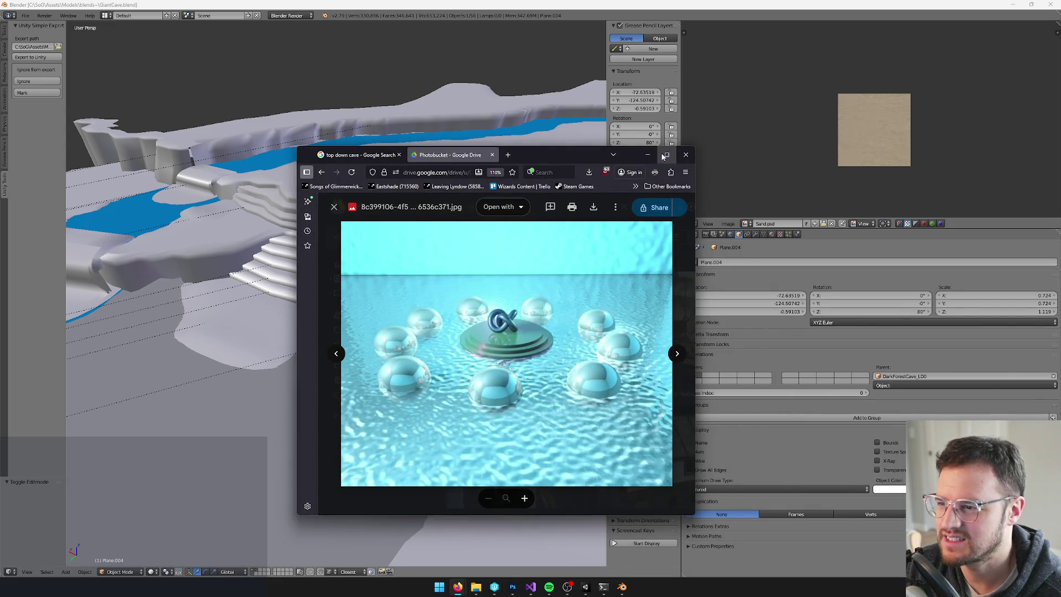
double_click(664, 156)
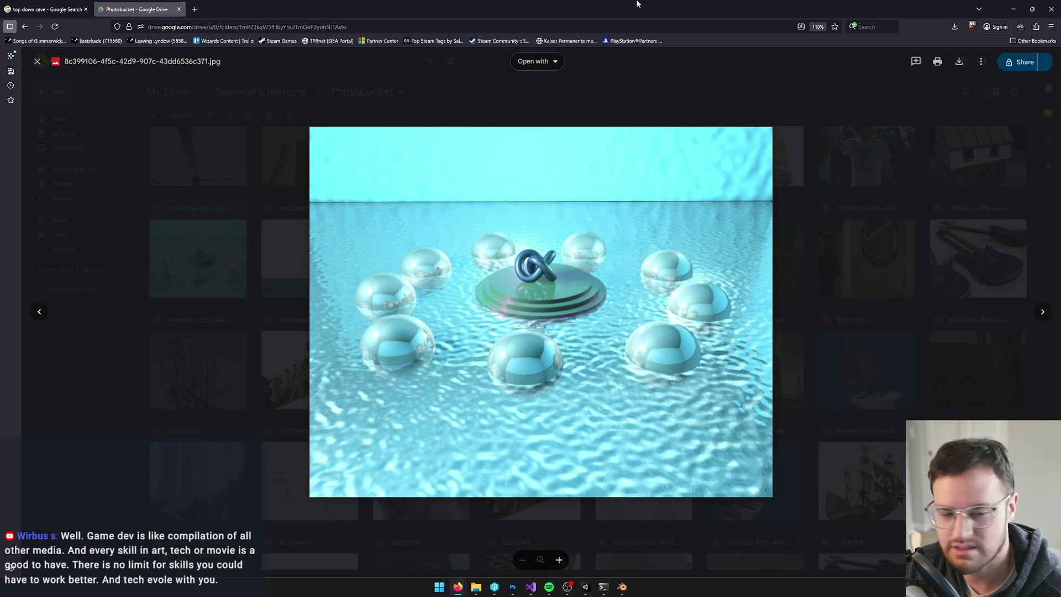
key(super+Down)
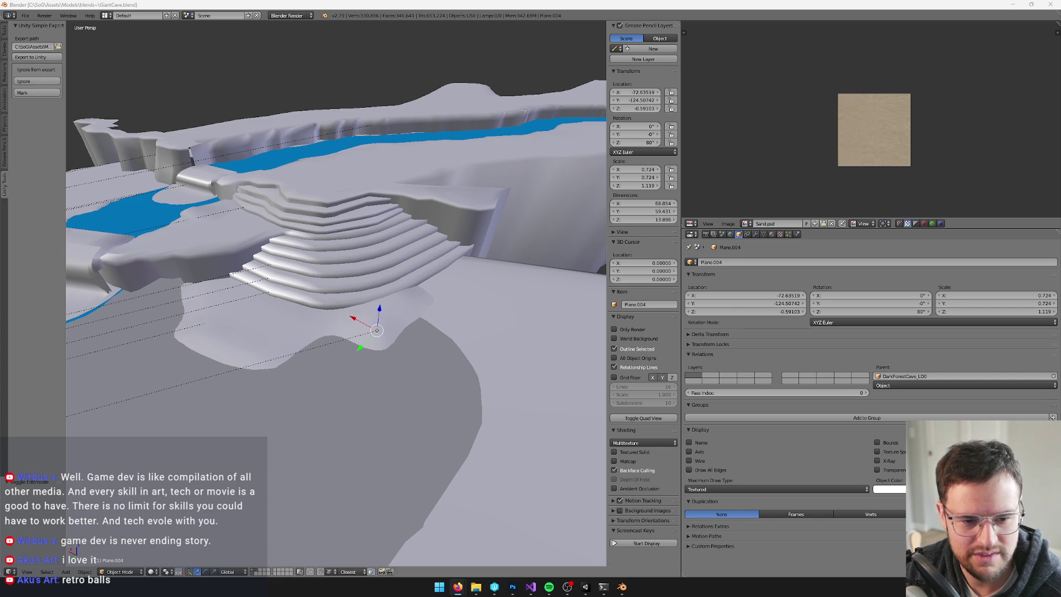
Look through the guitar and ship renders, then restore the Drive preview showing the mushroom house.
mouse_move(1060, 188)
mouse_down()
mouse_move(686, 187)
mouse_move(299, 152)
mouse_move(302, 142)
mouse_up()
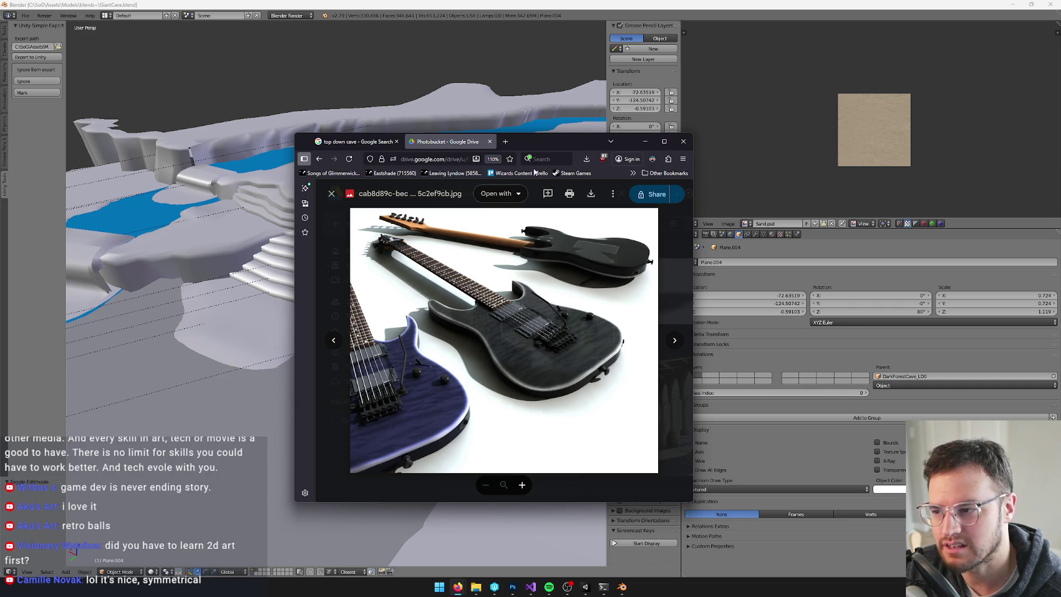
key(alt+Tab)
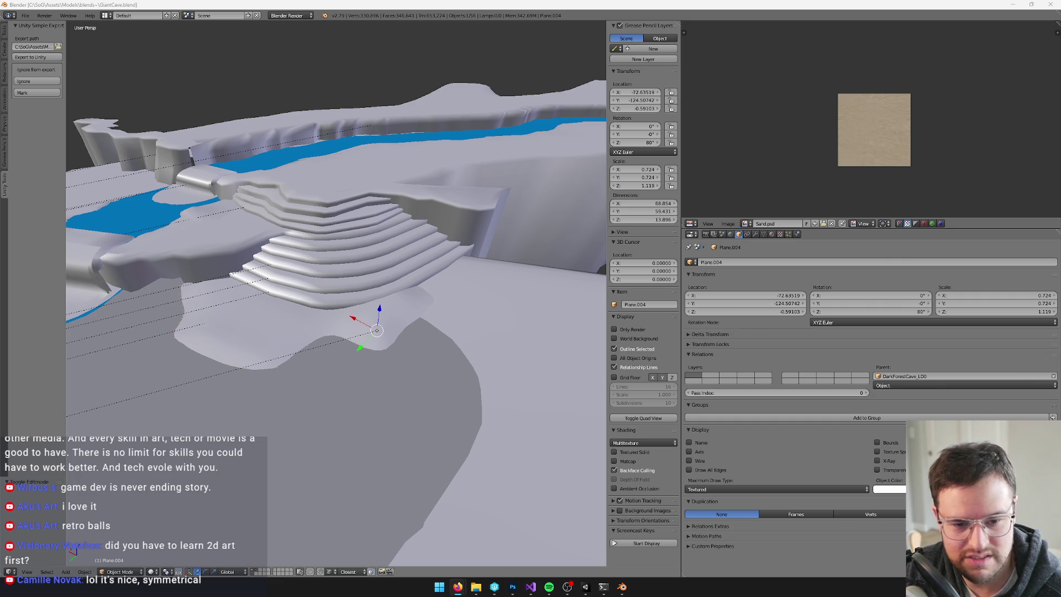
key(alt+Tab)
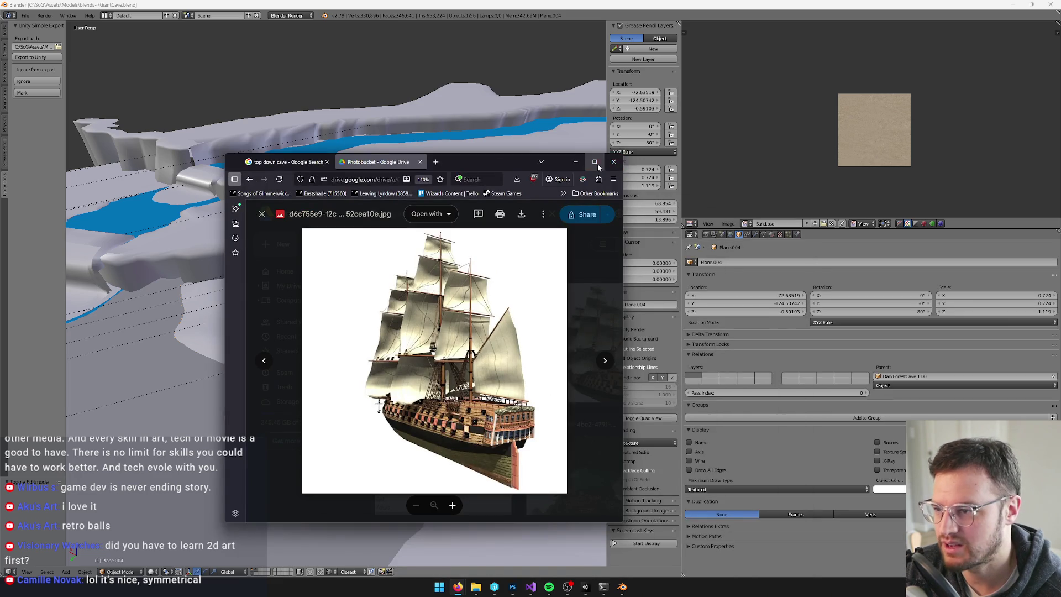
click(604, 161)
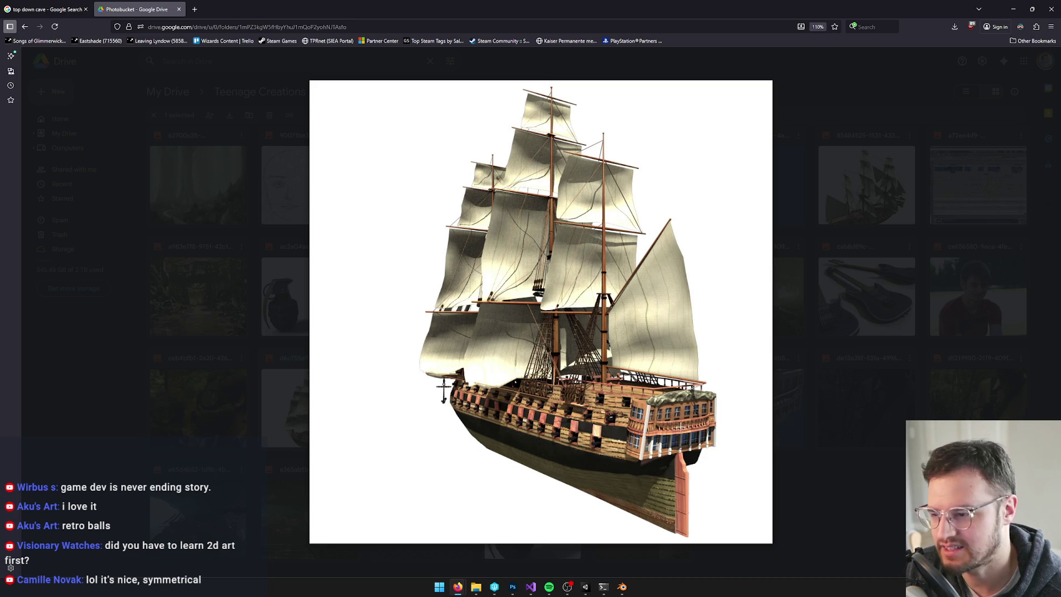
drag(522, 8, 560, 205)
click(582, 214)
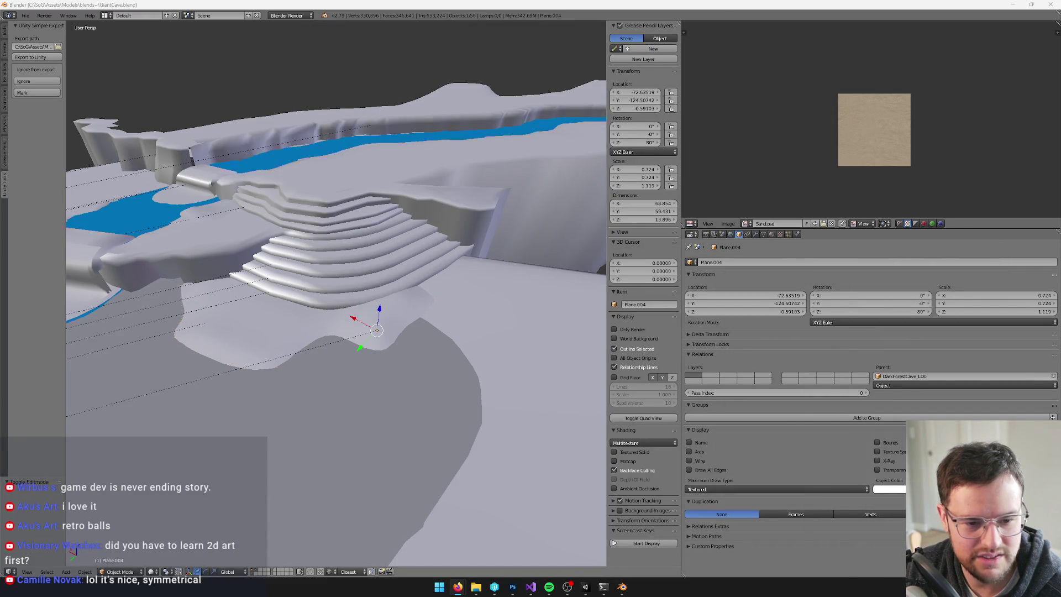
key(alt+Tab)
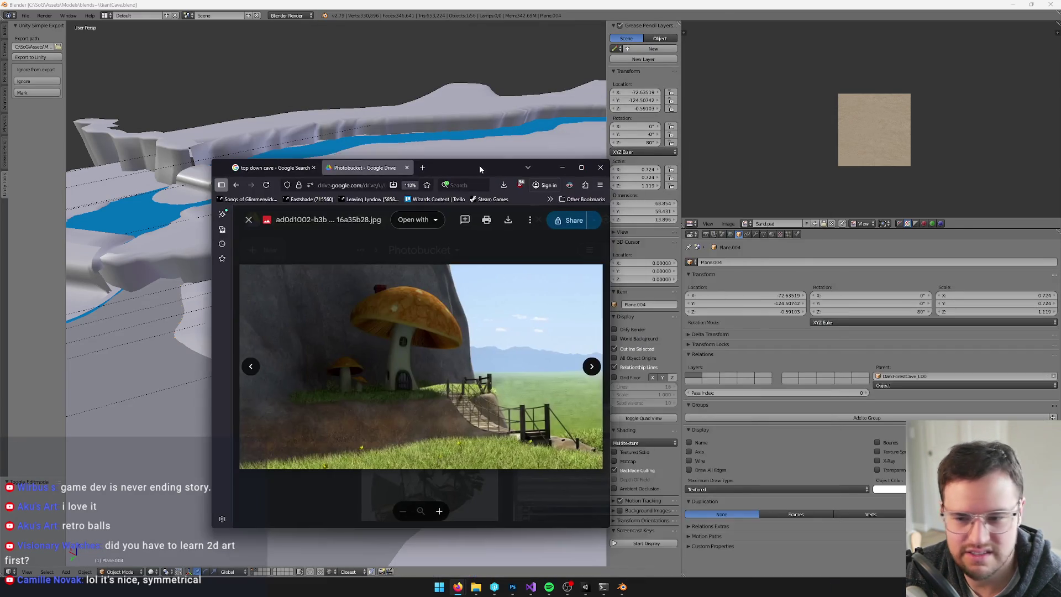
View the mushroom house render full screen in Google Drive, then minimize the browser to return to Blender.
click(582, 167)
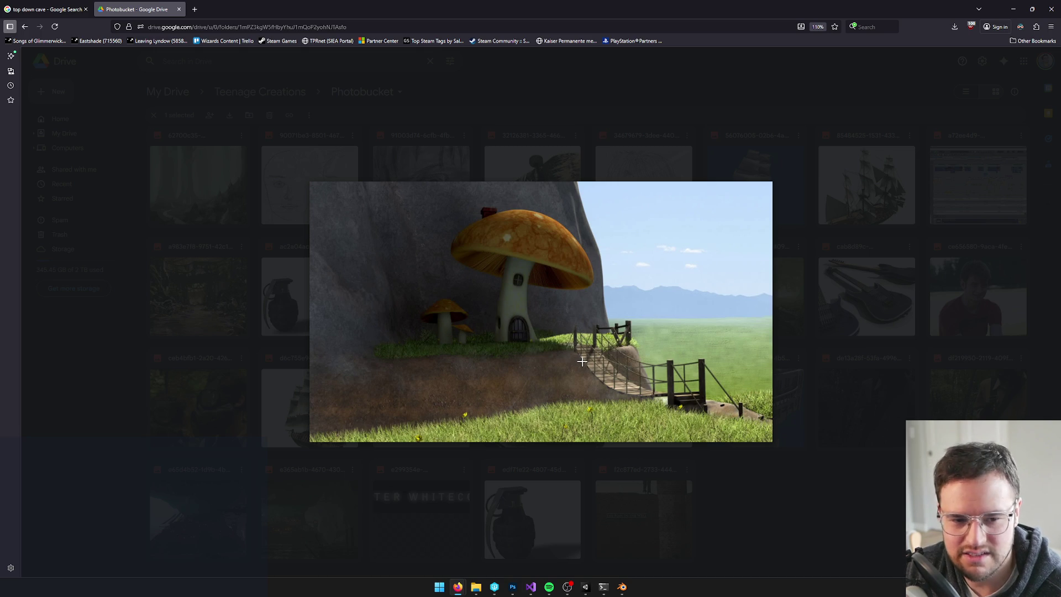
drag(668, 4, 539, 98)
click(648, 98)
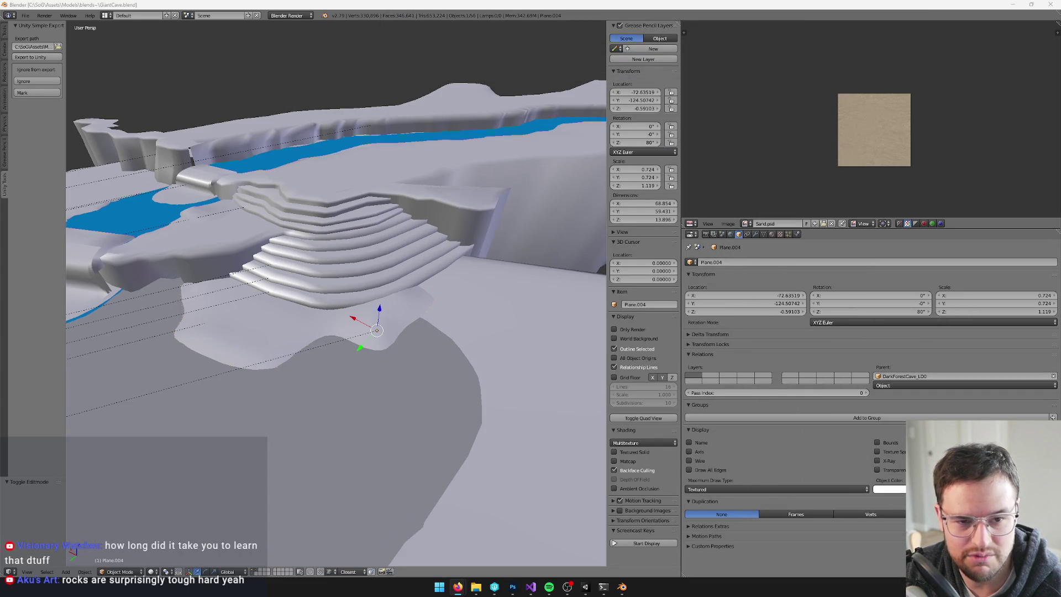
click(458, 587)
click(509, 127)
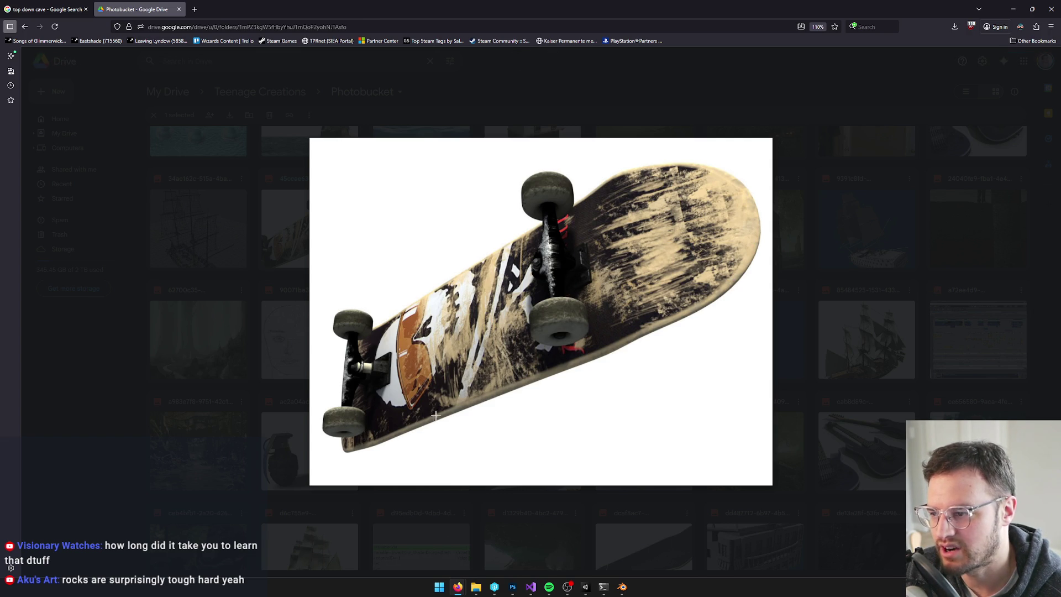
key(alt+Tab)
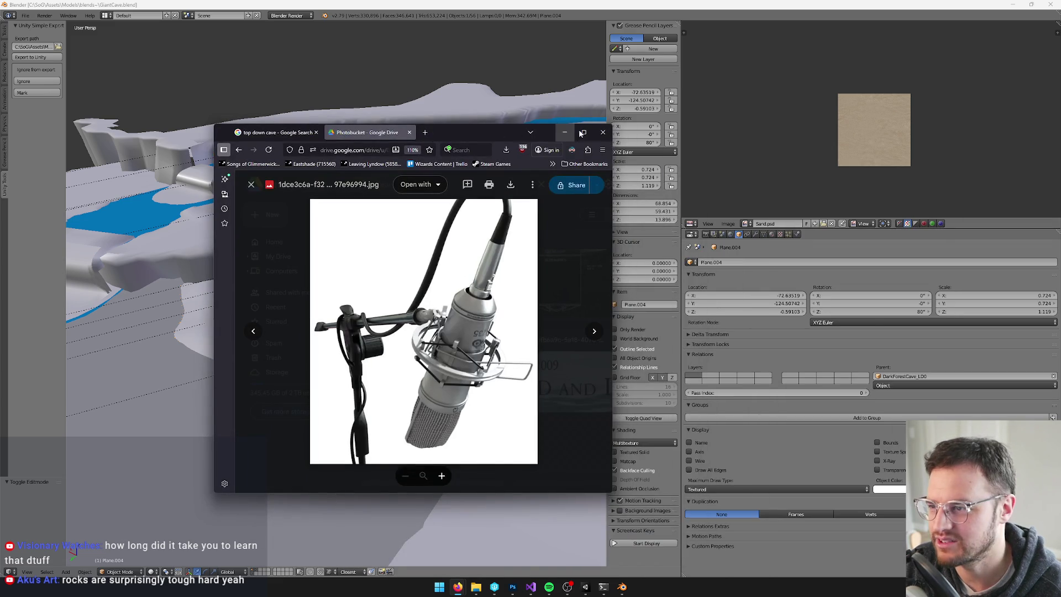
click(573, 130)
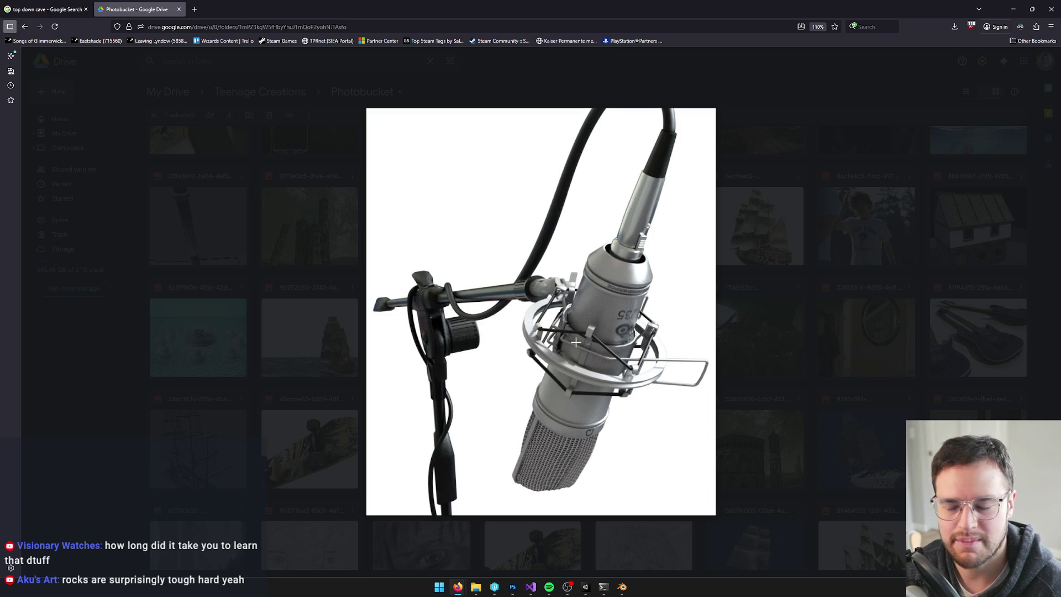
click(1013, 8)
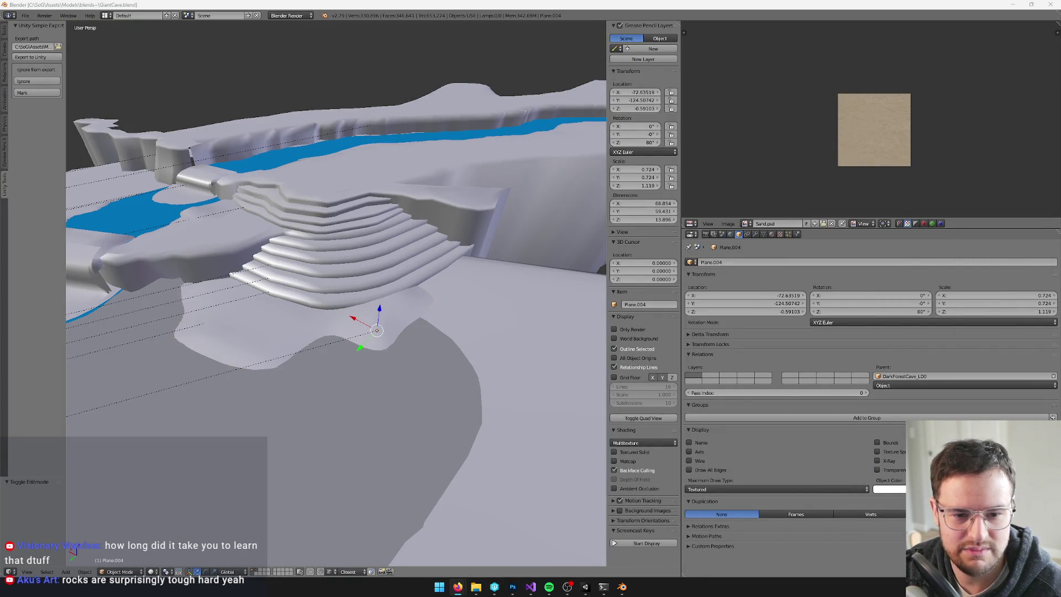
key(alt+Tab)
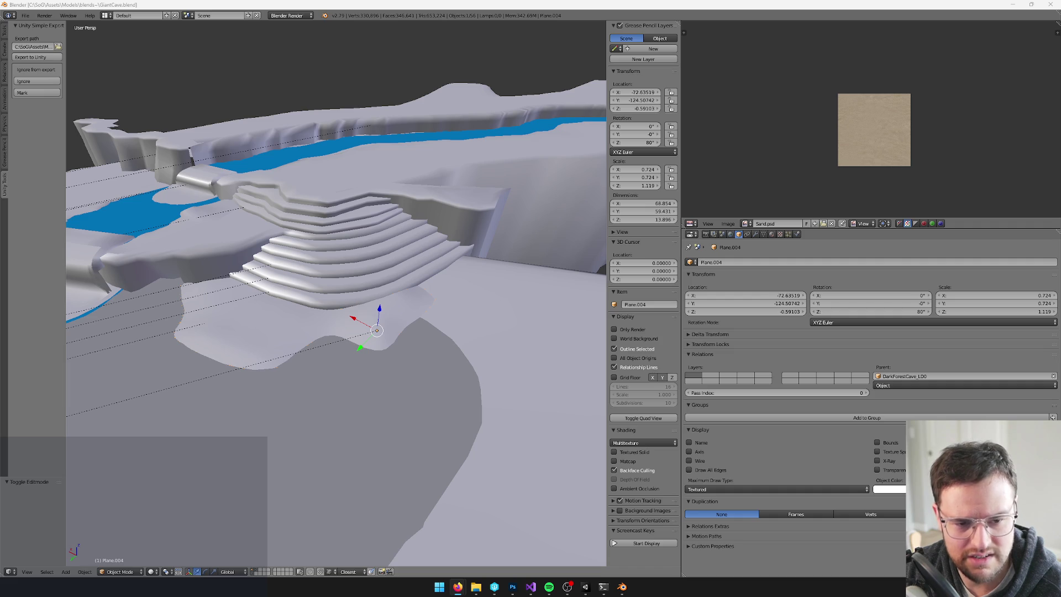
key(alt+Tab)
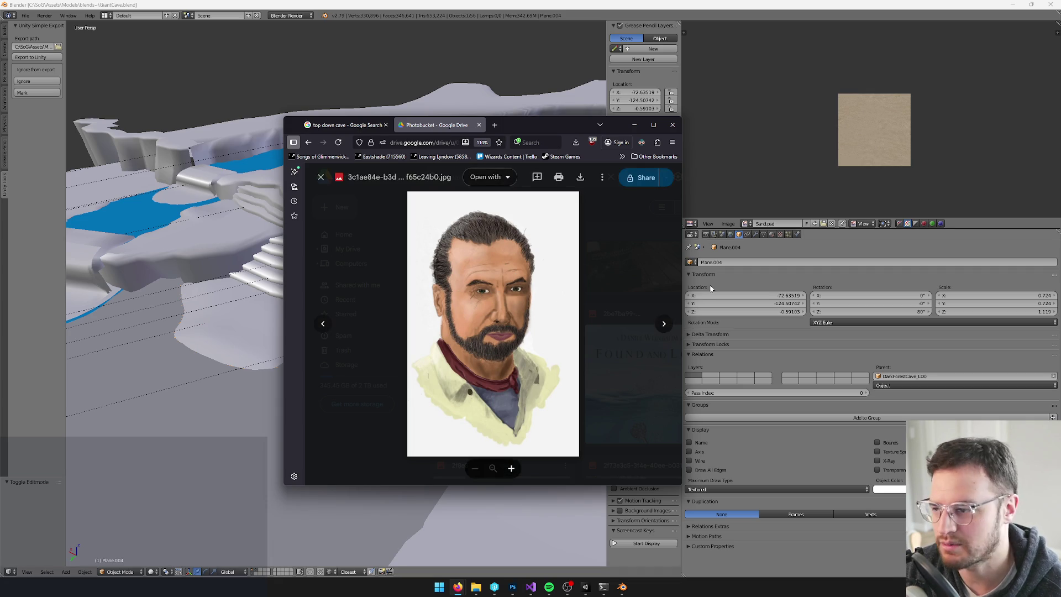
mouse_move(538, 134)
mouse_down()
mouse_move(619, 144)
mouse_move(585, 155)
mouse_up()
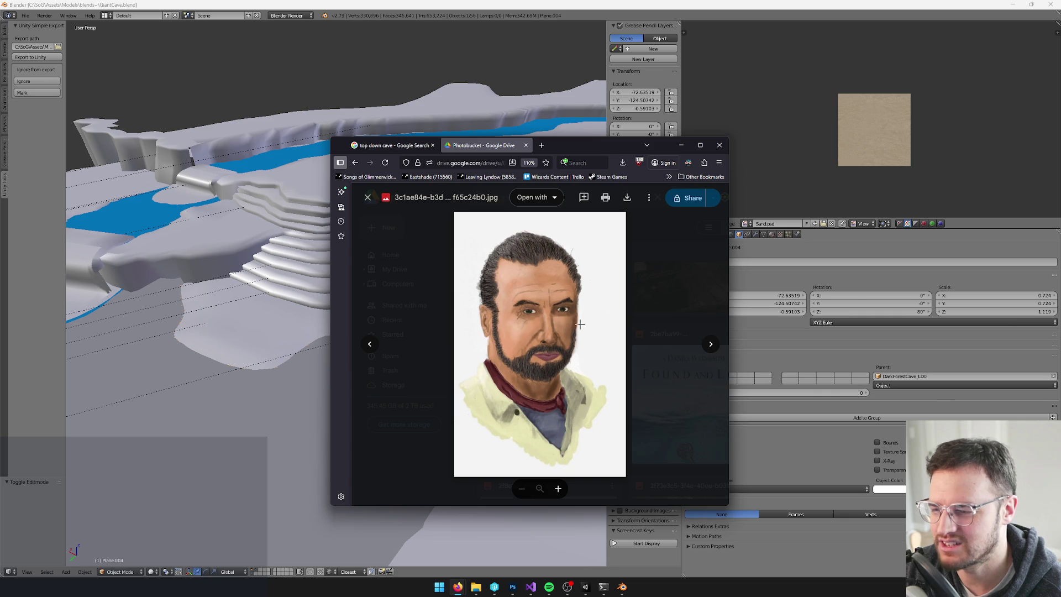
drag(585, 145, 1060, 243)
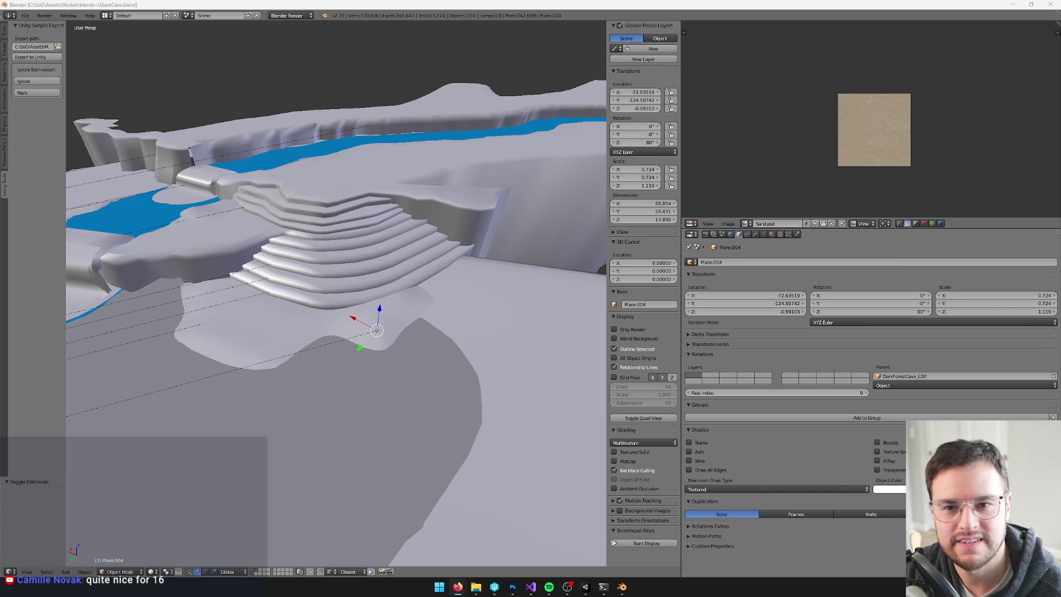
key(alt+Tab)
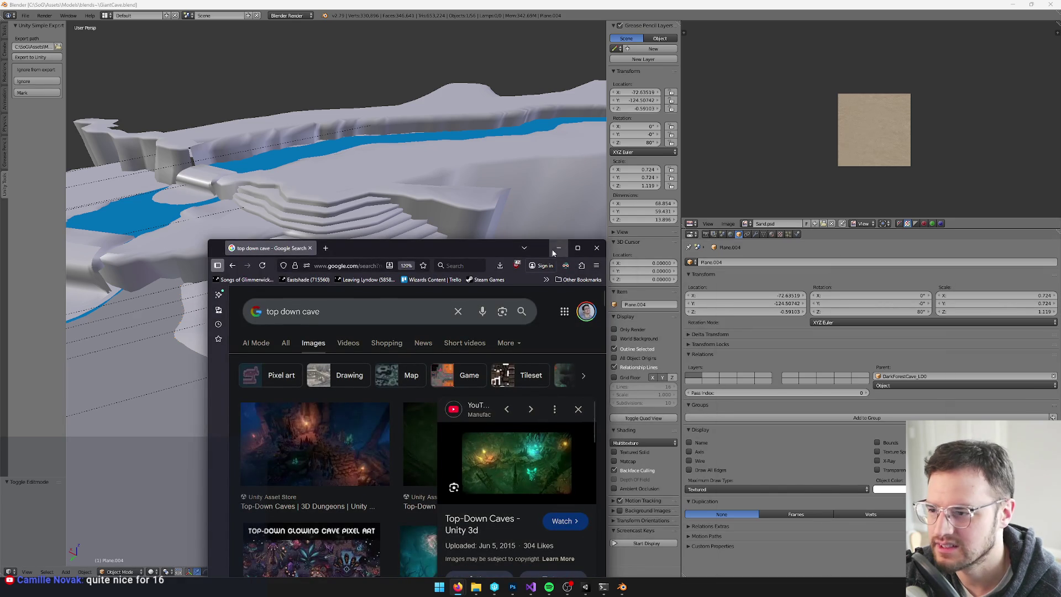
click(565, 250)
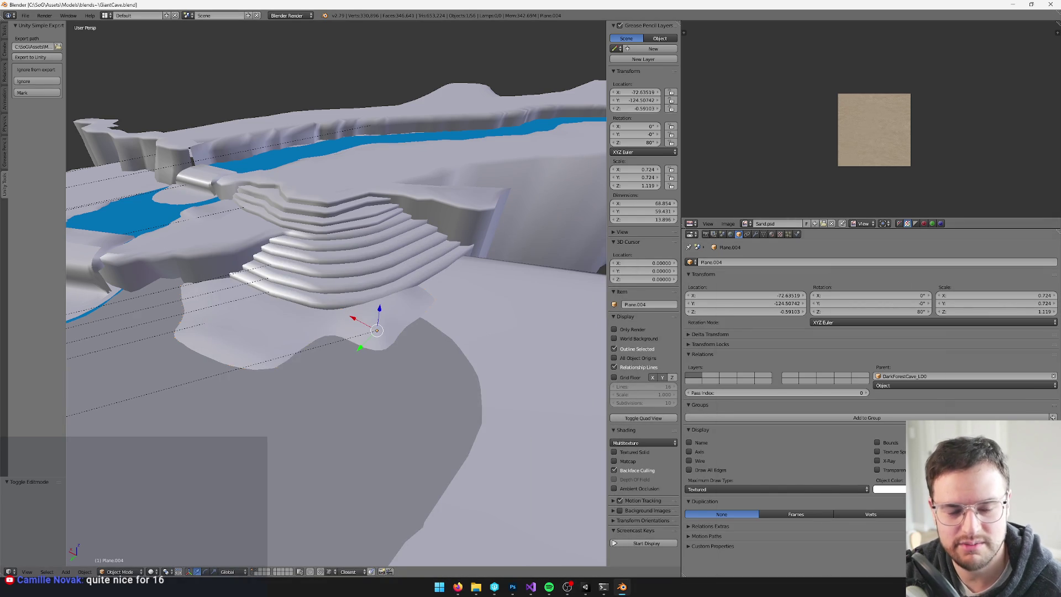
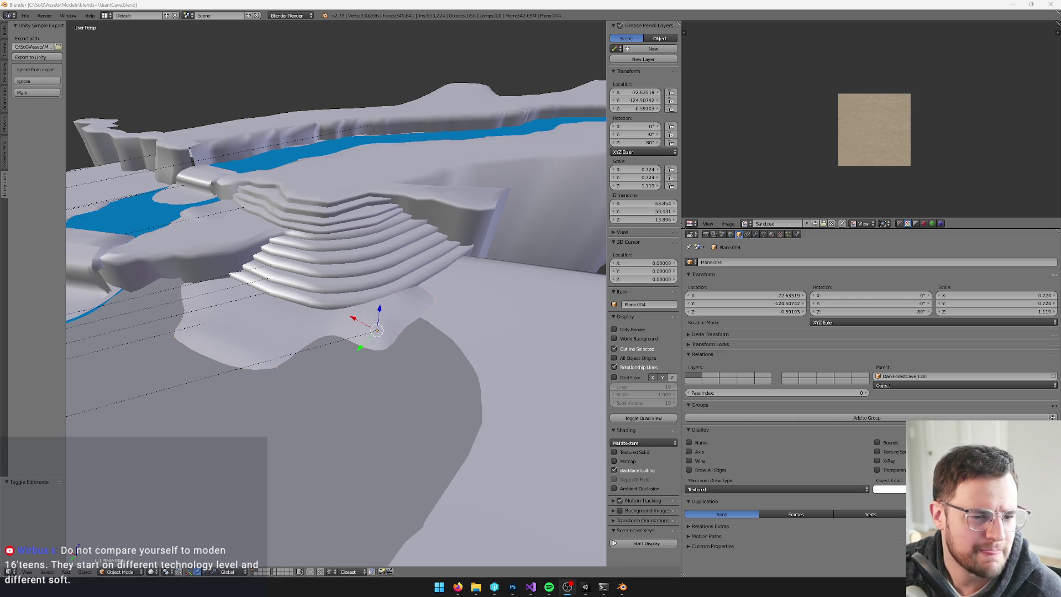
In Blender, inspect the stairs from high, low-side and top-down angles, briefly selecting Plane.026.
middle_drag(353, 221, 353, 238)
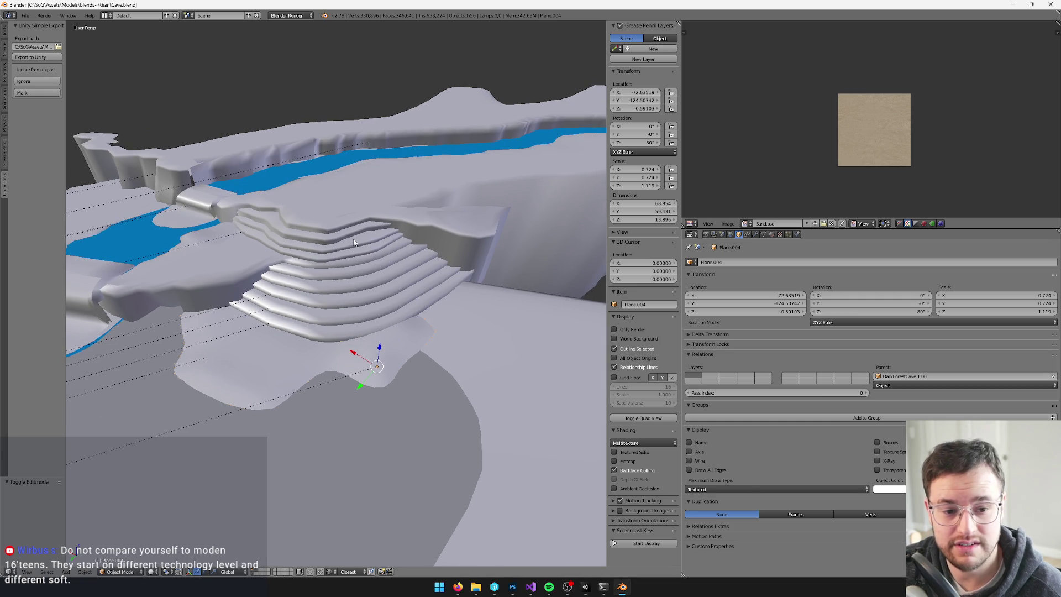
scroll(379, 245, up, 2)
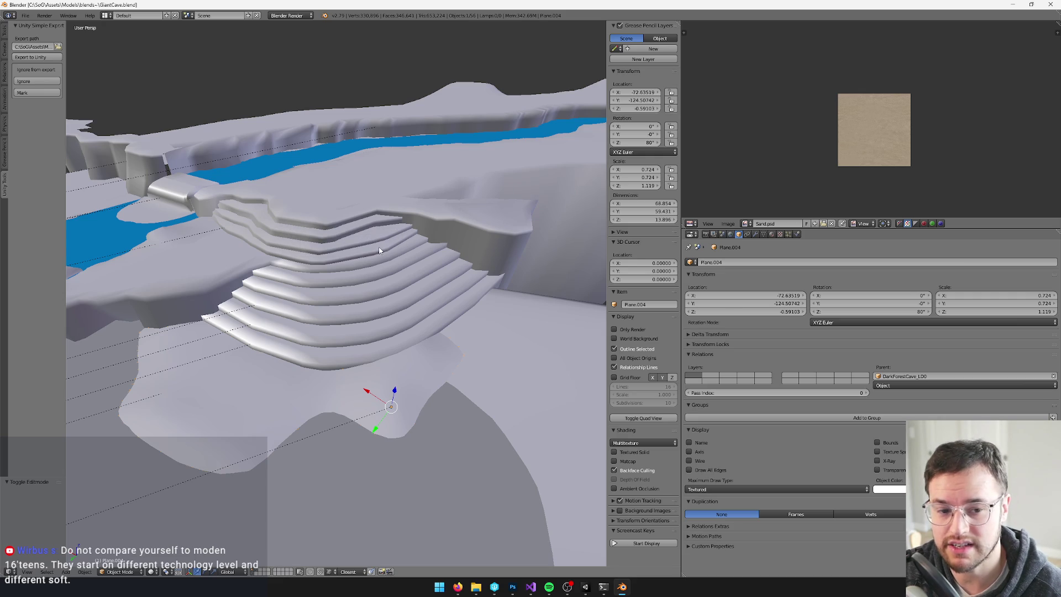
right_click(404, 287)
middle_drag(404, 288, 372, 289)
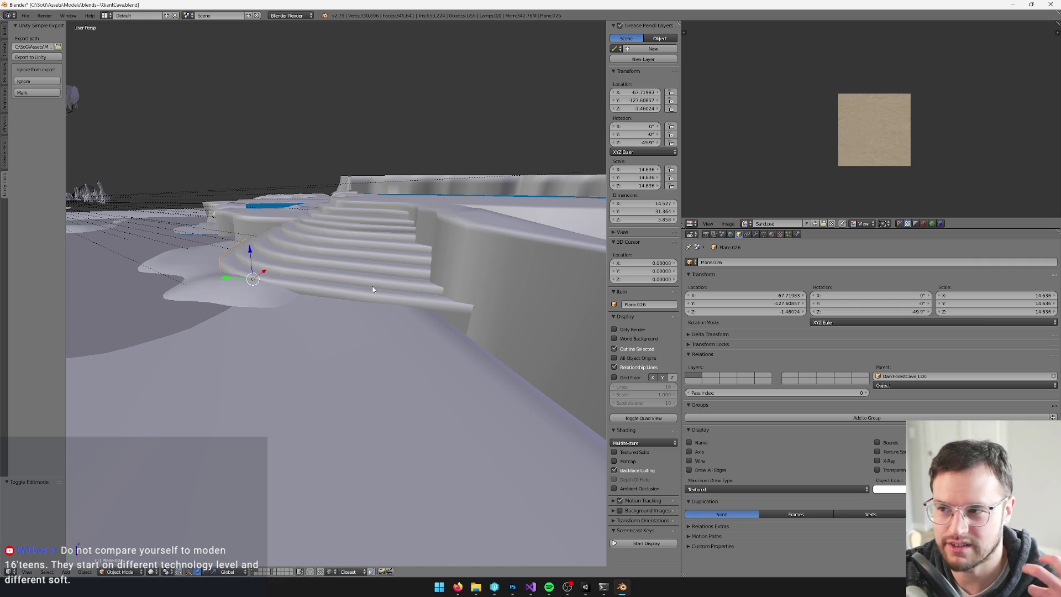
middle_drag(313, 405, 275, 284)
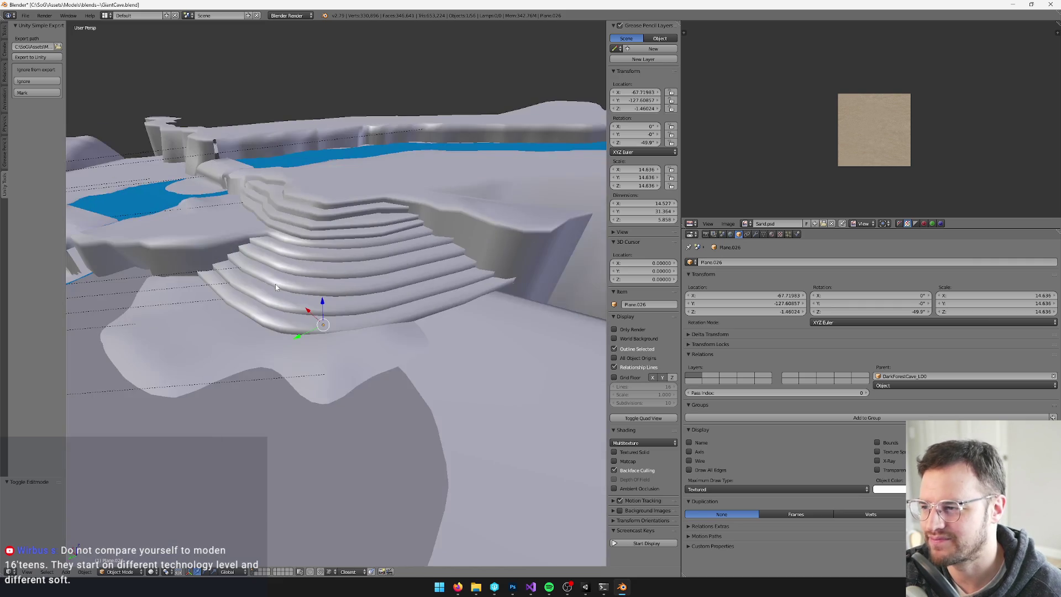
key(a)
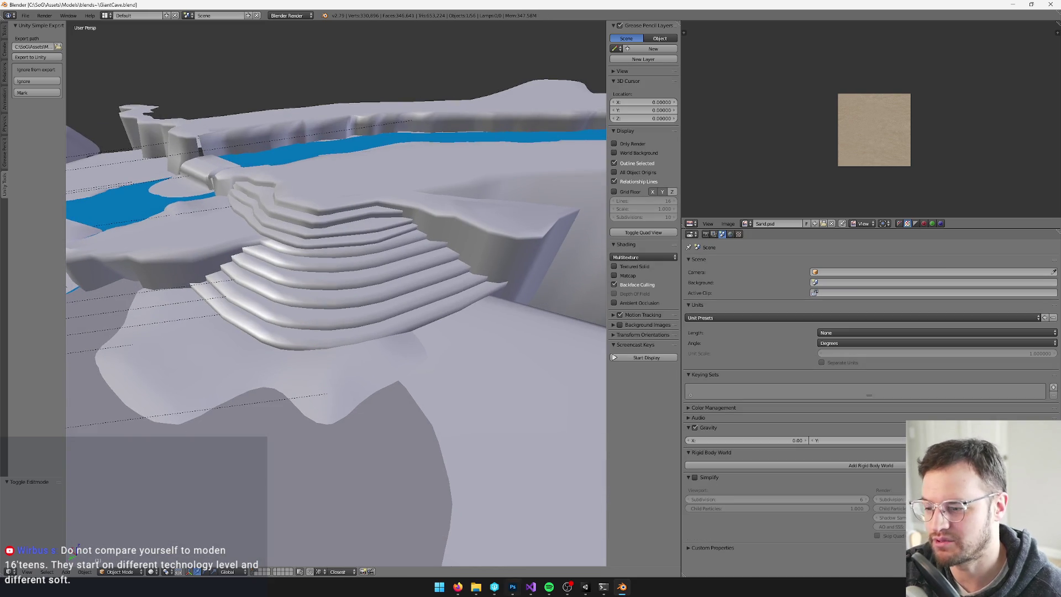
In Unity, fly the scene camera toward the cave stairs, then return to Blender.
mouse_move(505, 593)
mouse_move(586, 591)
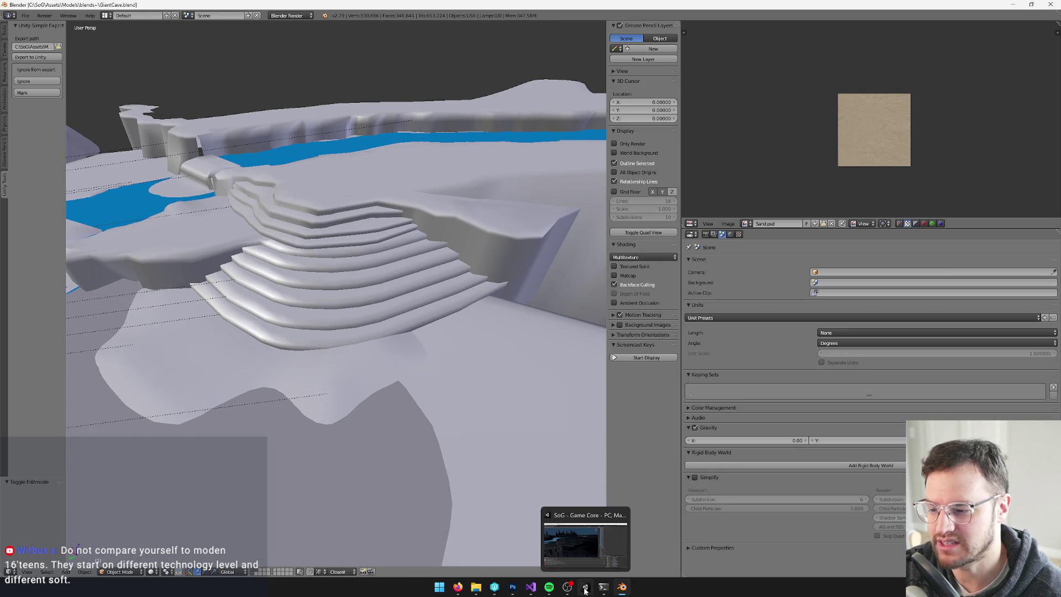
click(585, 590)
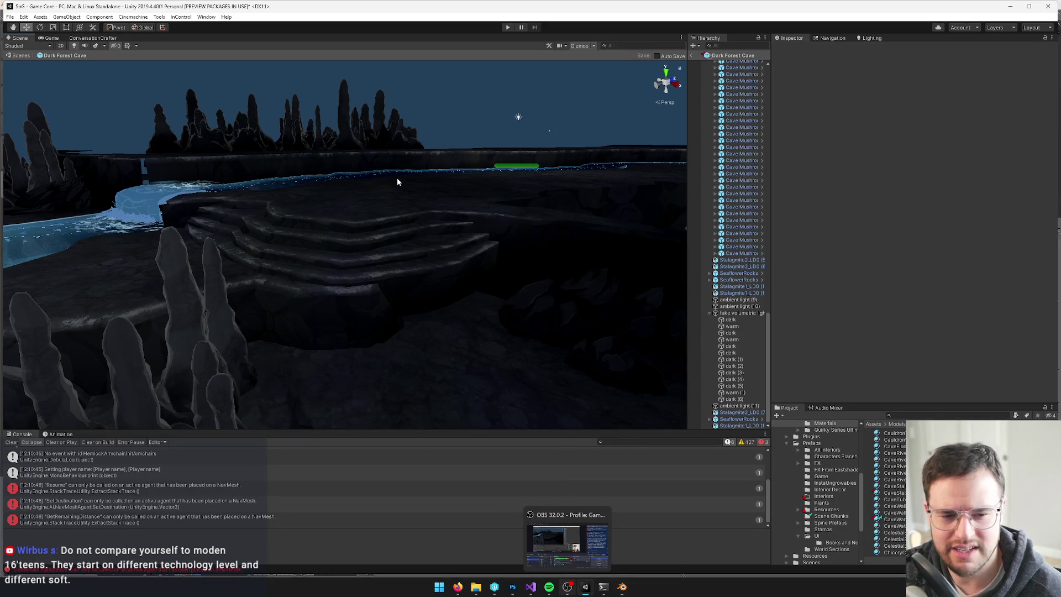
key(w)
mouse_move(452, 198)
right_down()
mouse_move(445, 215)
mouse_move(483, 213)
mouse_move(434, 225)
right_up()
key(alt+Tab)
right_click(462, 267)
key(Tab)
mouse_move(462, 267)
middle_down()
mouse_move(472, 273)
mouse_move(351, 274)
middle_up()
key(Tab)
key(v)
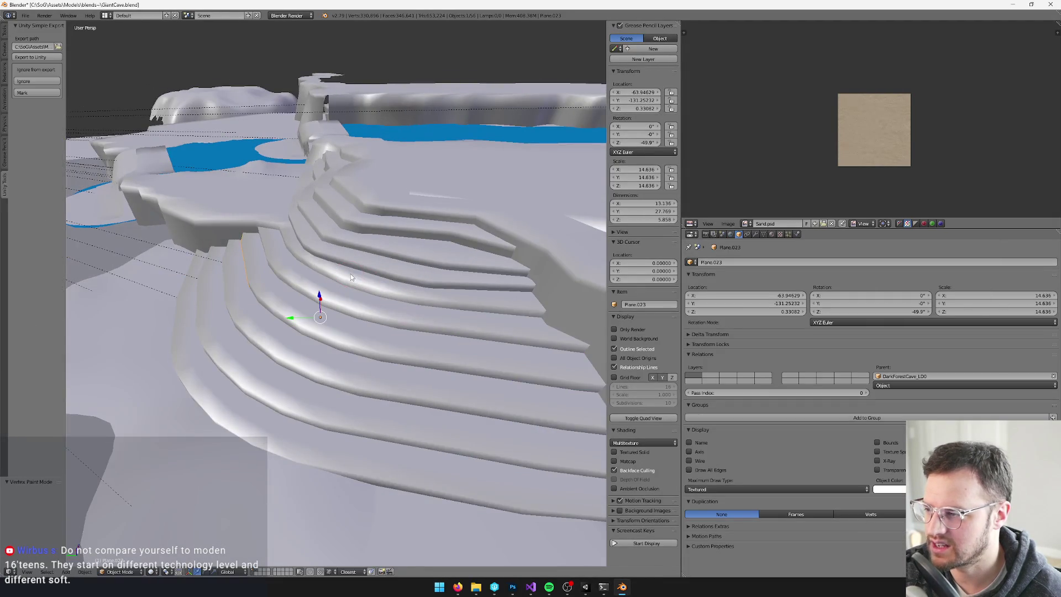
key(alt+Tab)
mouse_move(433, 313)
right_down()
mouse_move(419, 241)
mouse_move(616, 247)
mouse_move(388, 259)
right_up()
Preview the level in Unity's Game view and the in-game camera, then switch to Blender.
click(51, 38)
click(21, 38)
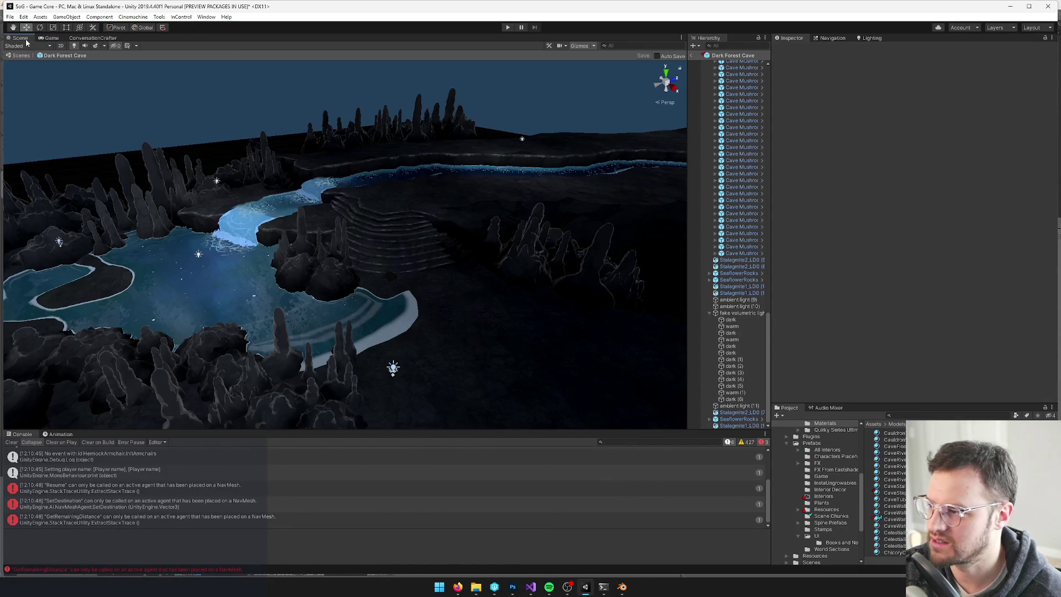
key(ctrl+2)
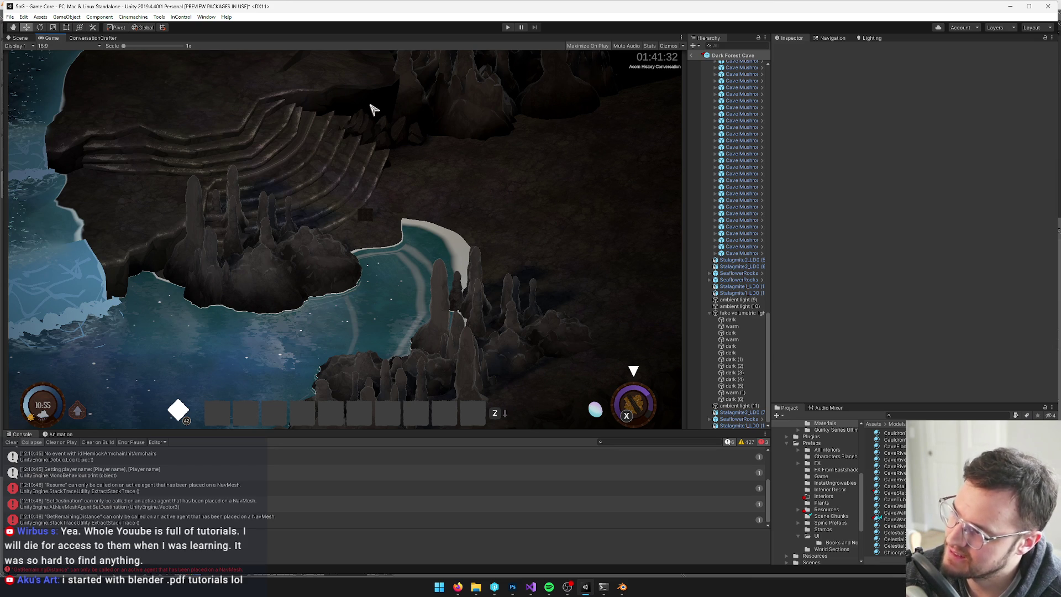
key(alt+Tab)
Select stair piece Plane.025, toggle its edit mode and view its vertex colours.
middle_drag(331, 332, 354, 341)
right_click(362, 402)
key(Tab)
key(Tab)
mouse_move(368, 420)
middle_down()
mouse_move(424, 330)
mouse_move(486, 296)
mouse_move(382, 302)
mouse_move(469, 257)
middle_up()
key(Tab)
key(Tab)
key(v)
key(v)
Lift stair piece Plane.026 slightly along Z and add Plane.022 to the selection.
right_click(426, 285)
key(g)
key(z)
click(408, 201)
middle_drag(407, 201, 313, 264)
right_click(313, 264)
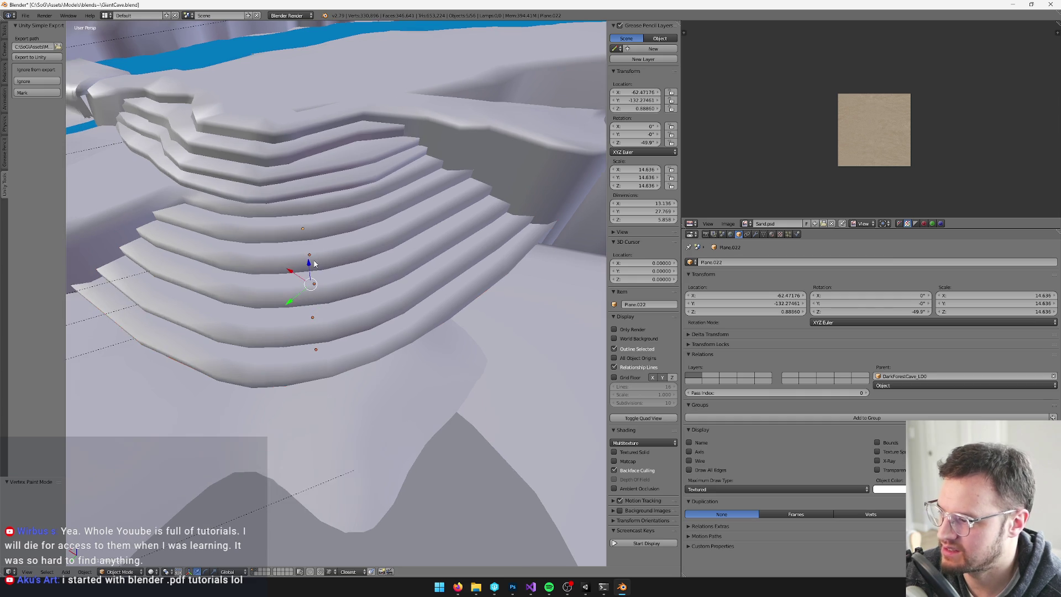
Try moving the selected stair pieces, then undo to put them back.
key(g)
click(308, 249)
key(ctrl+z)
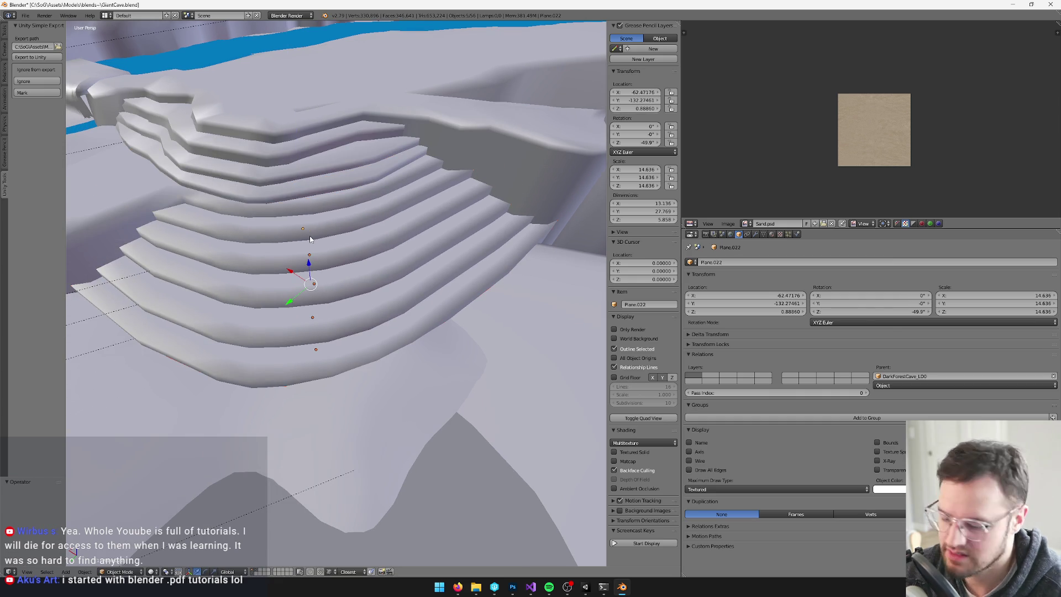
key(Tab)
Re-unwrap all of Plane.013's UVs and scale the layout by 3.553.
key(Tab)
right_click(107, 180)
key(Tab)
middle_drag(107, 181, 227, 217)
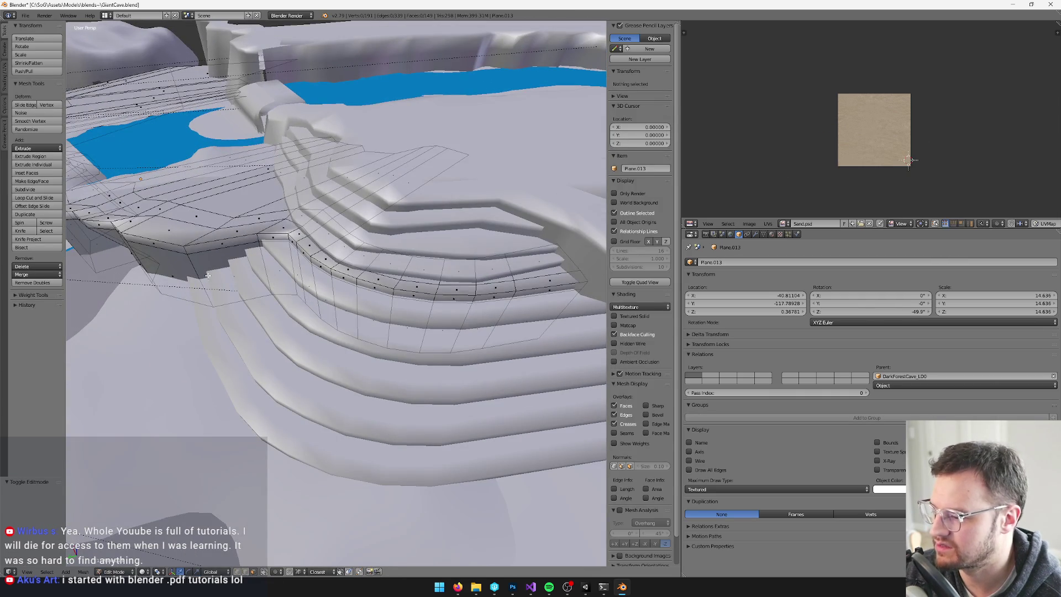
key(a)
key(a)
key(a)
middle_drag(208, 275, 219, 281)
key(u)
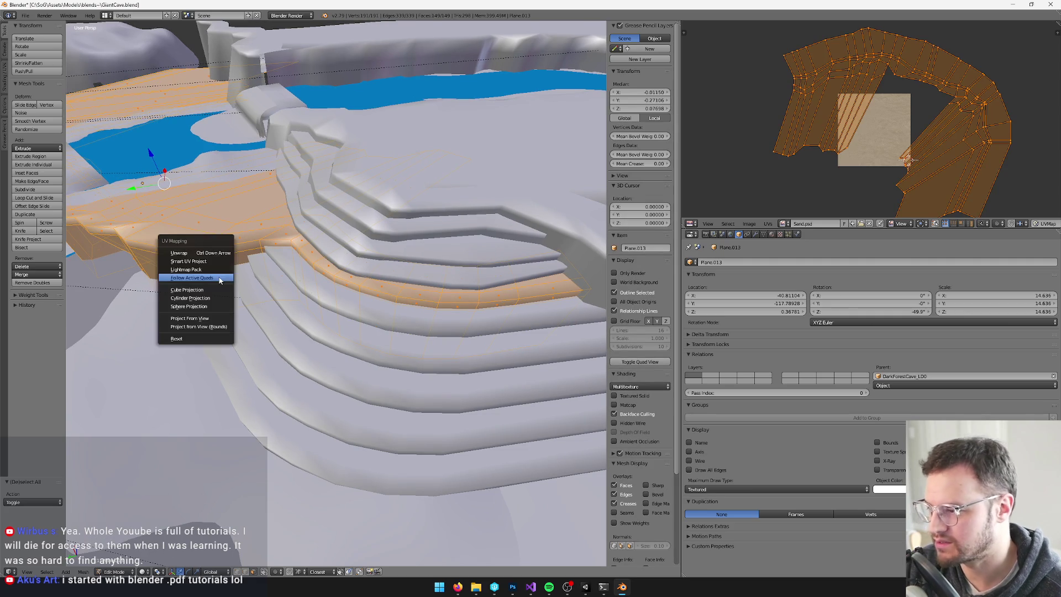
click(178, 253)
key(s)
click(925, 94)
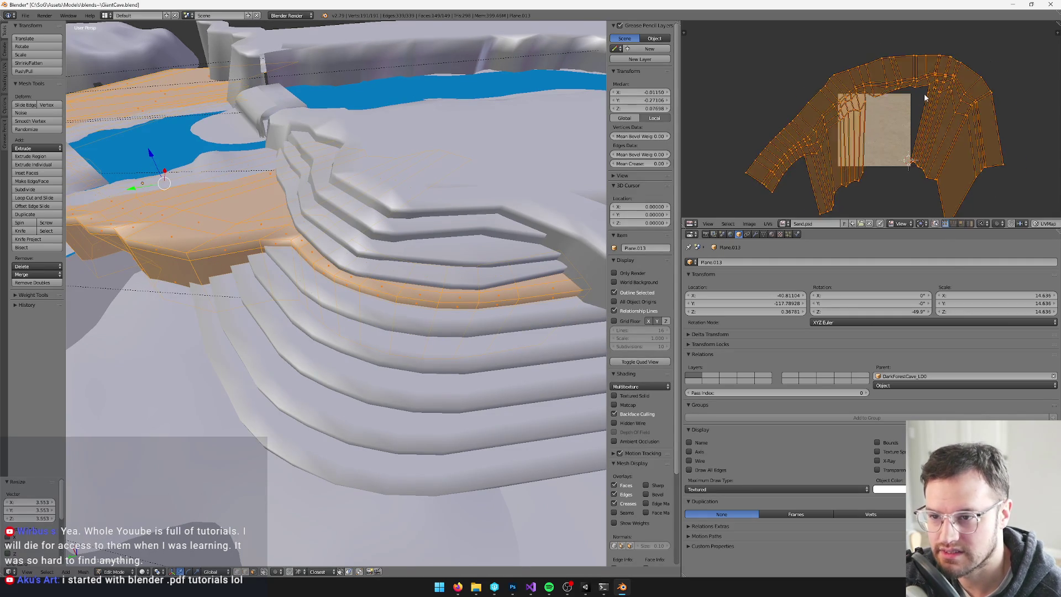
key(Tab)
Save the blend file and switch to Unity to import the update.
middle_drag(307, 196, 330, 195)
key(ctrl+s)
key(alt+Tab)
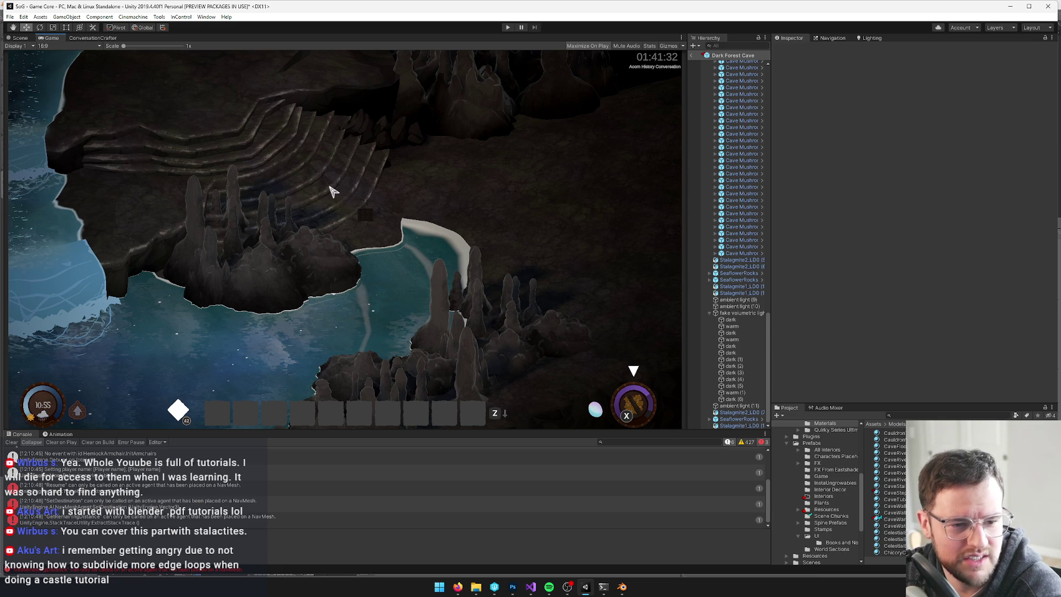
Return to Blender after Unity finishes importing the updated terrace model.
key(alt+Tab)
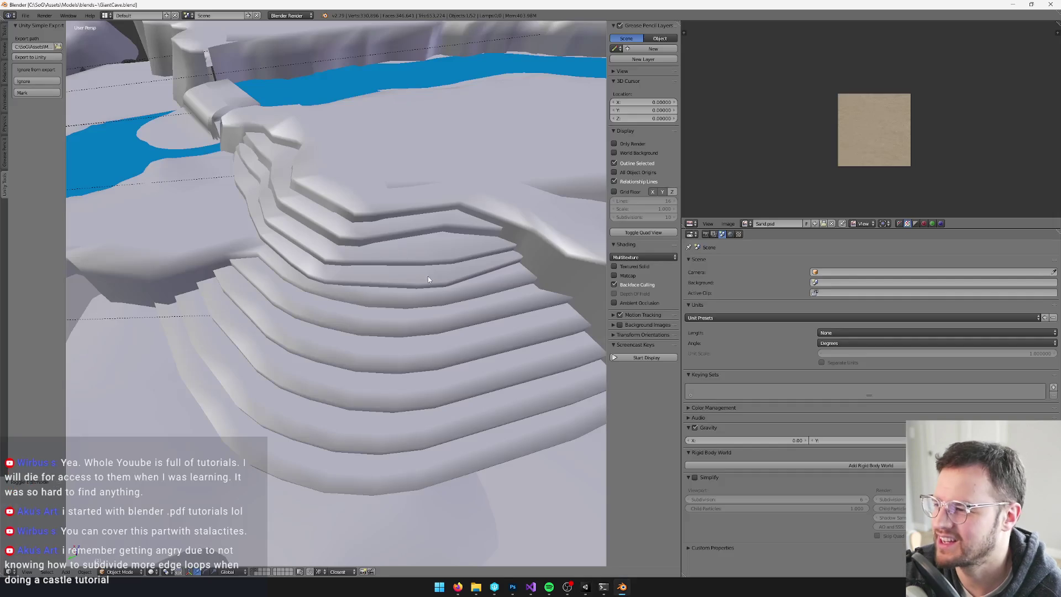
Shrink the lower stairs' UV layout to 0.644 and shift it over the texture.
key(Tab)
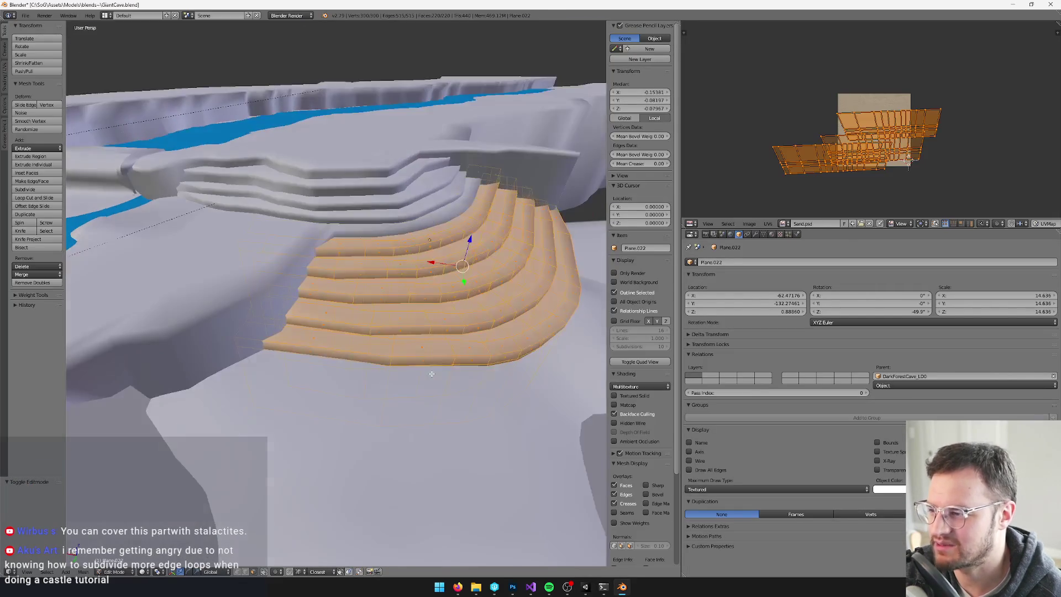
key(Tab)
key(Tab)
key(s)
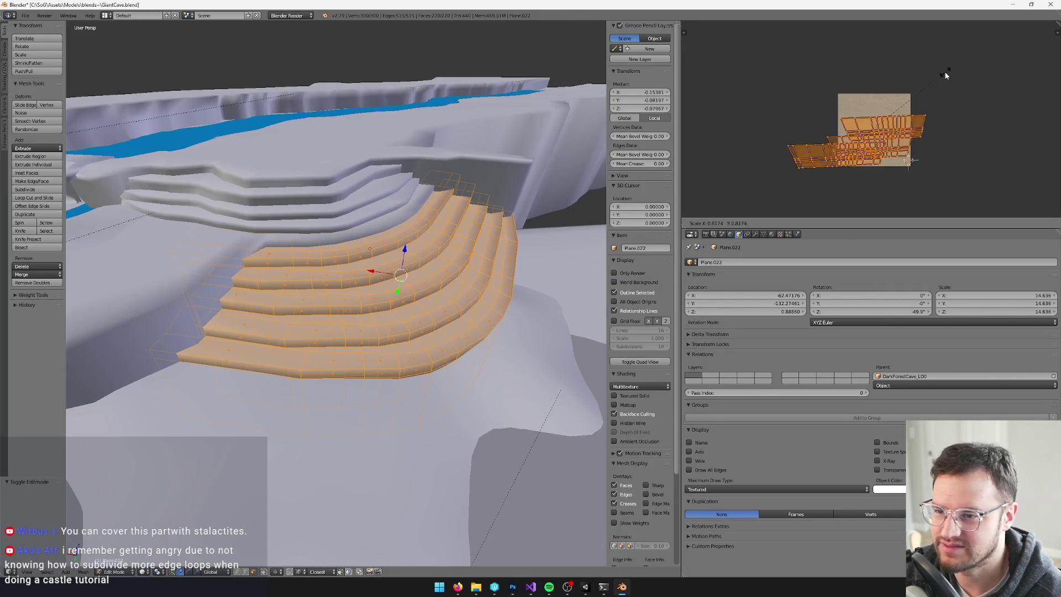
click(922, 82)
key(g)
click(912, 74)
key(Tab)
Select five edges at the stair end of Plane.022.
mouse_move(331, 249)
middle_down()
mouse_move(378, 247)
mouse_move(486, 338)
mouse_move(395, 464)
middle_up()
key(Tab)
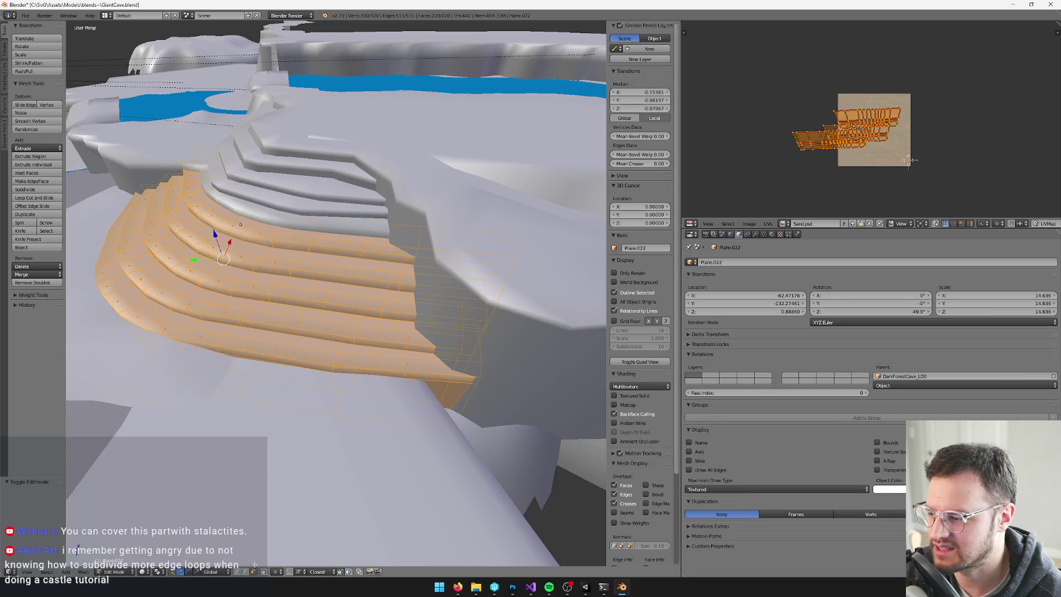
alt+right_click(478, 388)
mouse_move(478, 388)
middle_down()
mouse_move(476, 367)
mouse_move(398, 350)
middle_up()
middle_drag(339, 314, 381, 298)
shift+right_click(320, 302)
shift+right_click(387, 287)
shift+right_click(335, 280)
shift+right_click(343, 321)
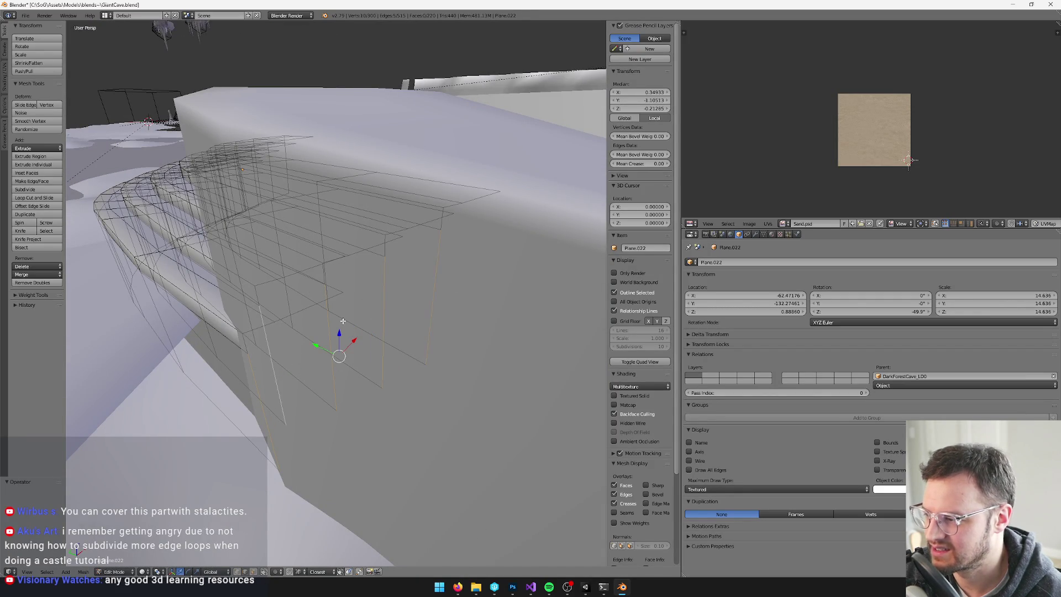
mouse_move(317, 340)
middle_down()
mouse_move(303, 327)
mouse_move(351, 343)
mouse_move(332, 334)
mouse_move(346, 339)
mouse_move(360, 322)
mouse_move(403, 343)
mouse_move(402, 385)
mouse_move(384, 371)
middle_up()
scroll(402, 385, up, 4)
Turn on proportional editing and move the stair-end edges with smooth falloff.
click(280, 574)
click(293, 544)
key(g)
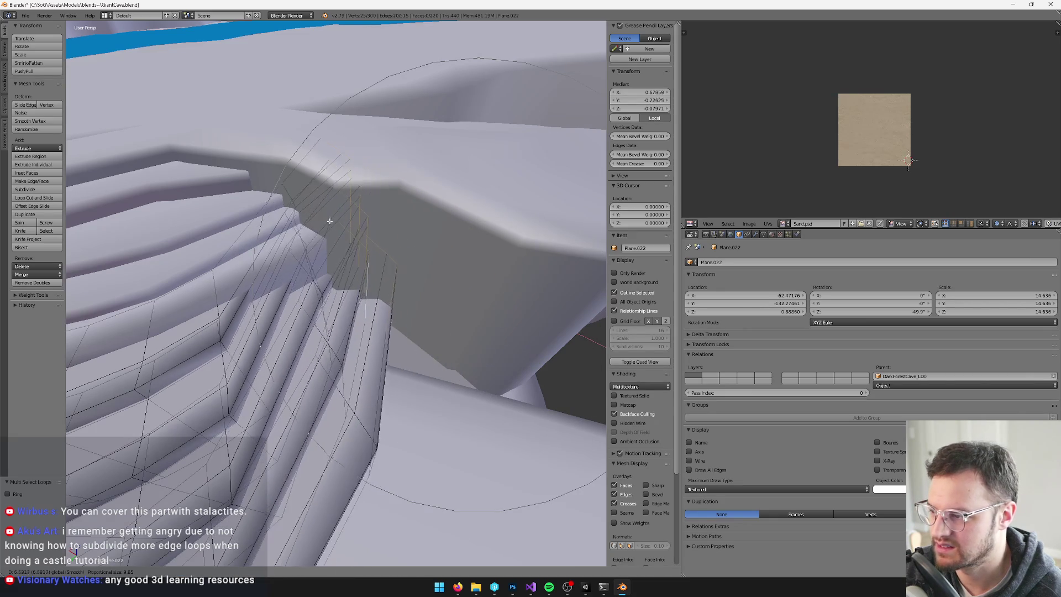
click(362, 244)
middle_drag(362, 243, 360, 263)
Switch to a different falloff shape, move the stair-end edges again, and return to object mode.
click(292, 573)
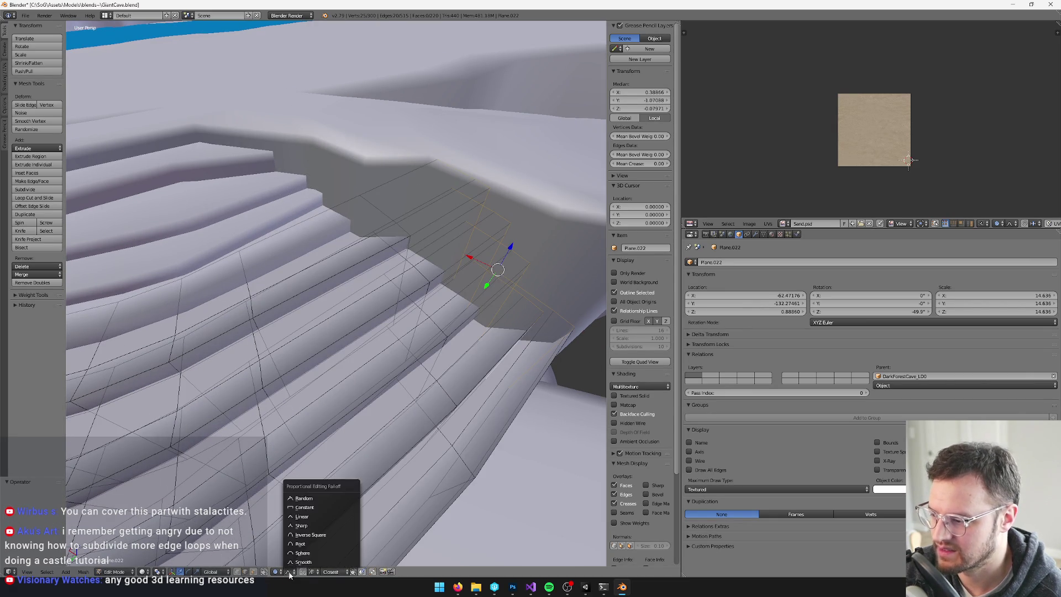
click(320, 528)
key(g)
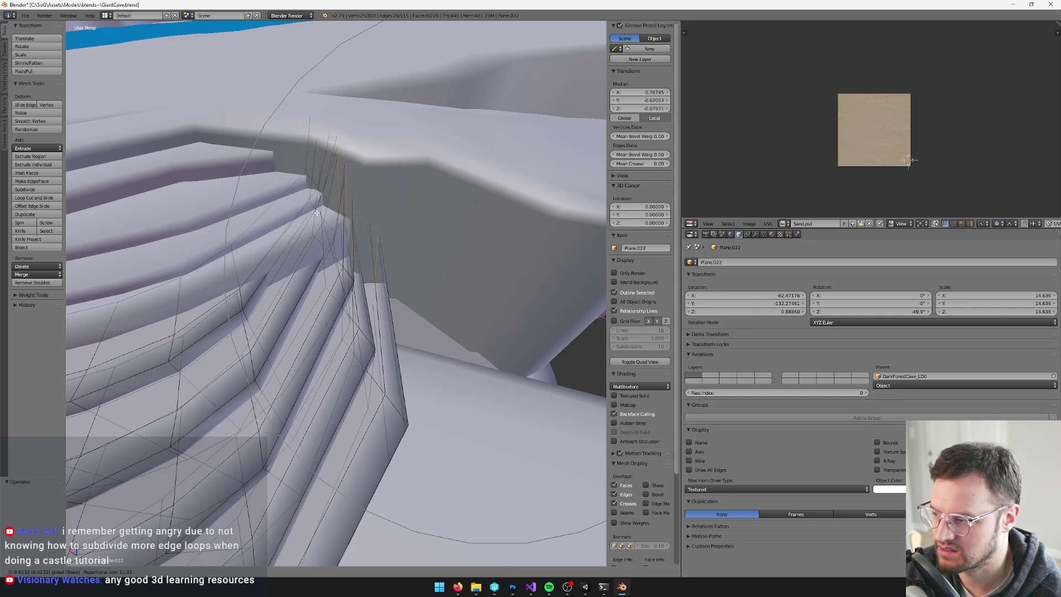
click(343, 221)
middle_drag(342, 221, 386, 222)
key(Tab)
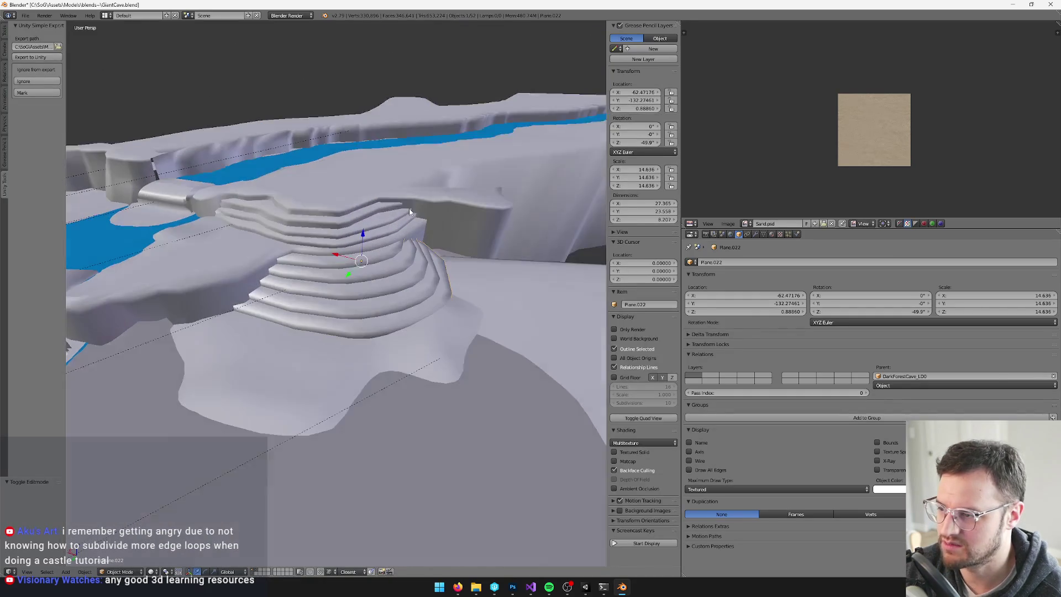
Save the blend file, let Unity import the reshaped stairs, and return to Blender.
key(ctrl+s)
click(360, 207)
key(alt+Tab)
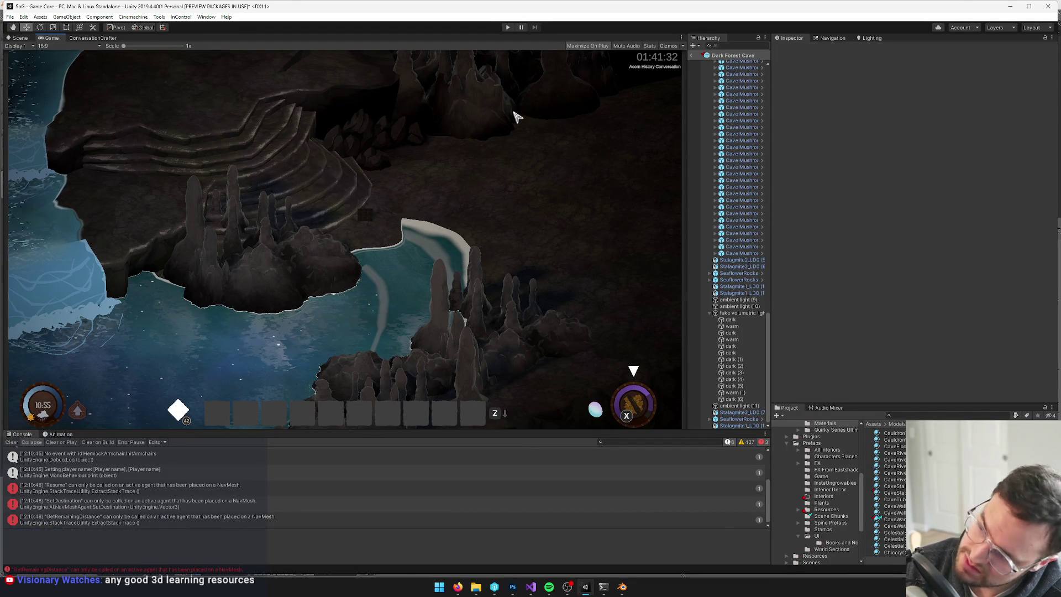
key(alt+Tab)
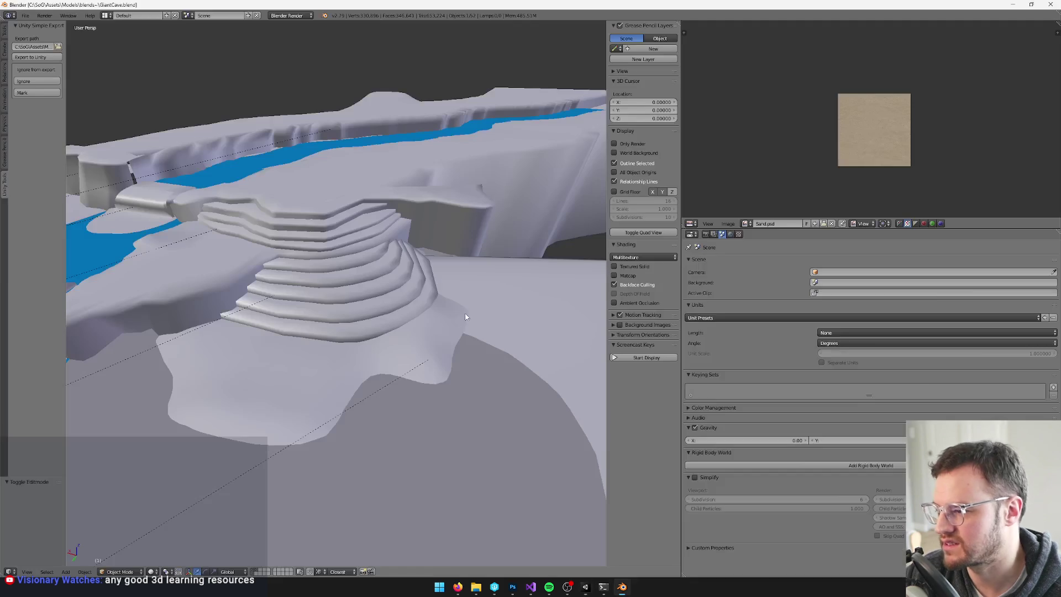
middle_drag(446, 270, 381, 249)
Nudge the stair-end vertices with falloff, then select three vertical step edges.
key(g)
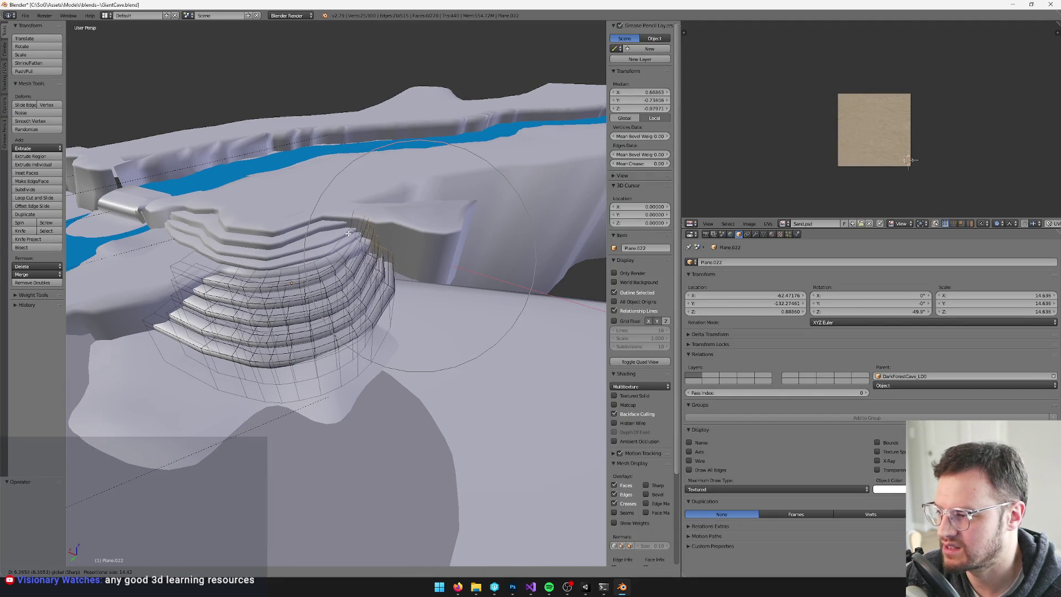
click(341, 231)
mouse_move(367, 208)
middle_down()
mouse_move(314, 313)
mouse_move(320, 359)
middle_up()
right_click(320, 360)
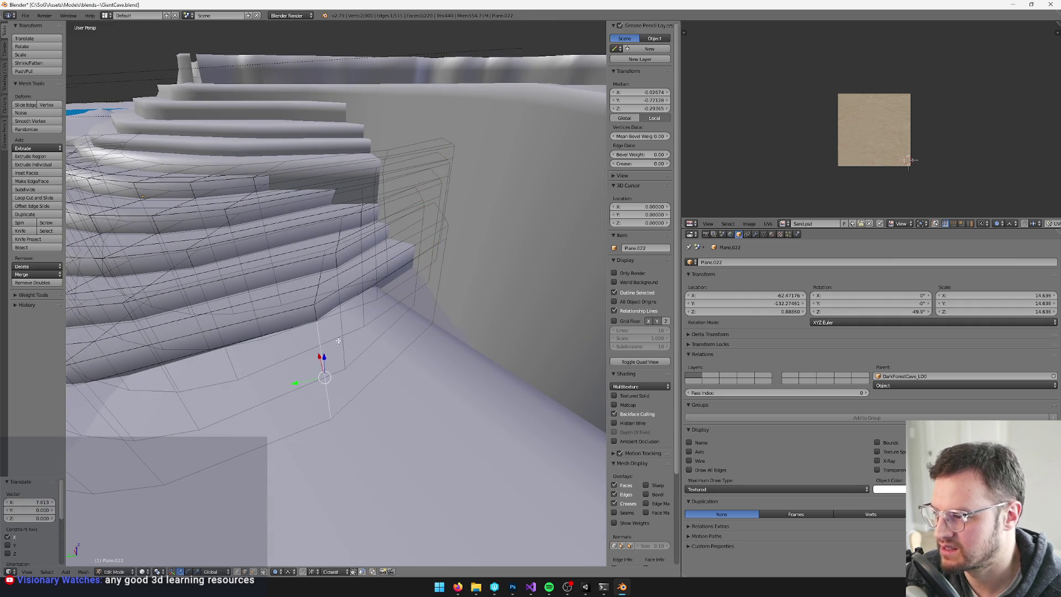
shift+right_click(362, 219)
mouse_move(365, 220)
middle_down()
mouse_move(389, 223)
mouse_move(356, 285)
middle_up()
shift+right_click(352, 295)
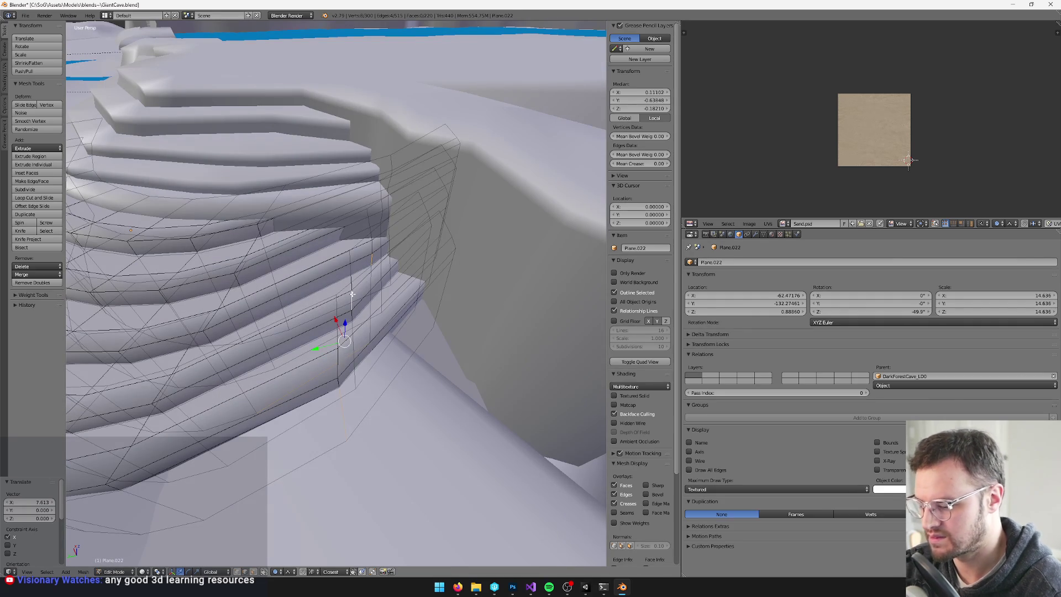
Extend the vertical step edges into full edge loops, redoing the selection once.
key(ctrl+e)
scroll(352, 294, down, 10)
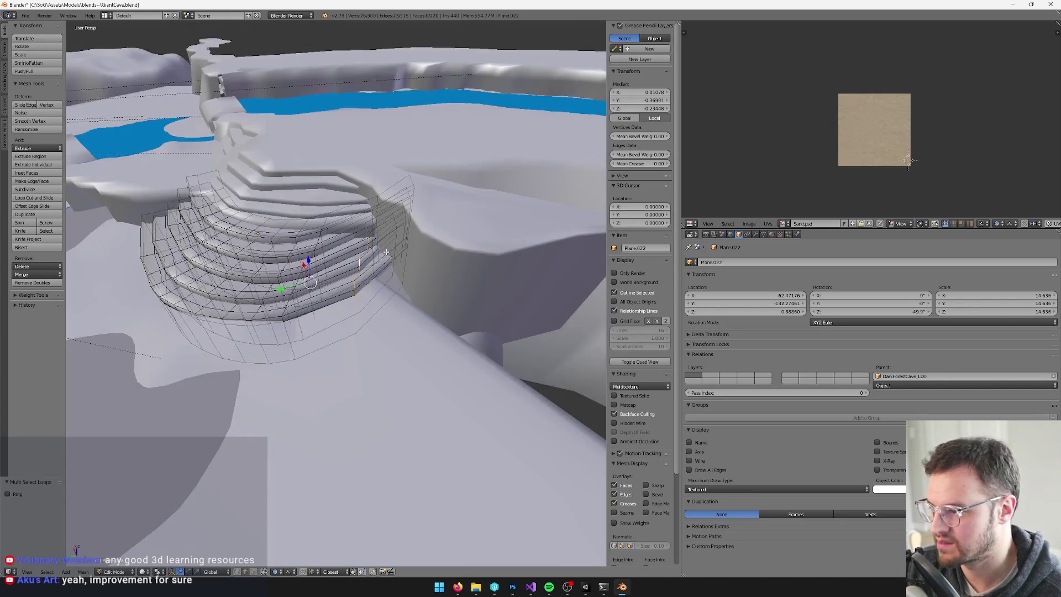
mouse_move(353, 288)
middle_down()
mouse_move(405, 221)
mouse_move(390, 226)
middle_up()
scroll(390, 226, up, 5)
key(ctrl+z)
key(ctrl+z)
middle_drag(387, 226, 396, 284)
shift+right_click(400, 236)
key(shift+r)
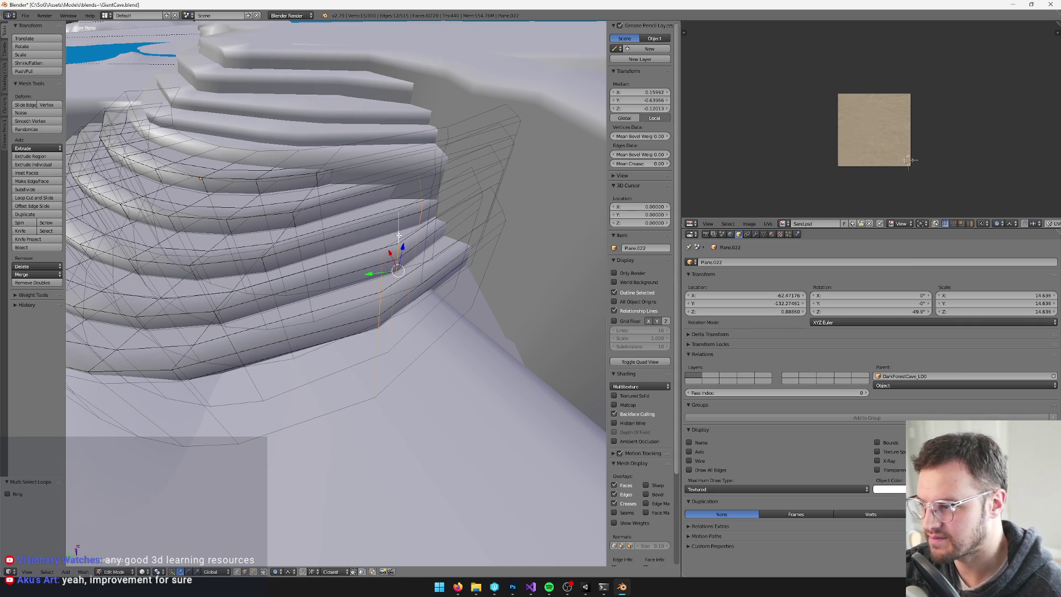
Bevel the stair edge loops with a narrow width, exit edit mode, and switch to Unity.
key(space)
text(bevel)
key(Return)
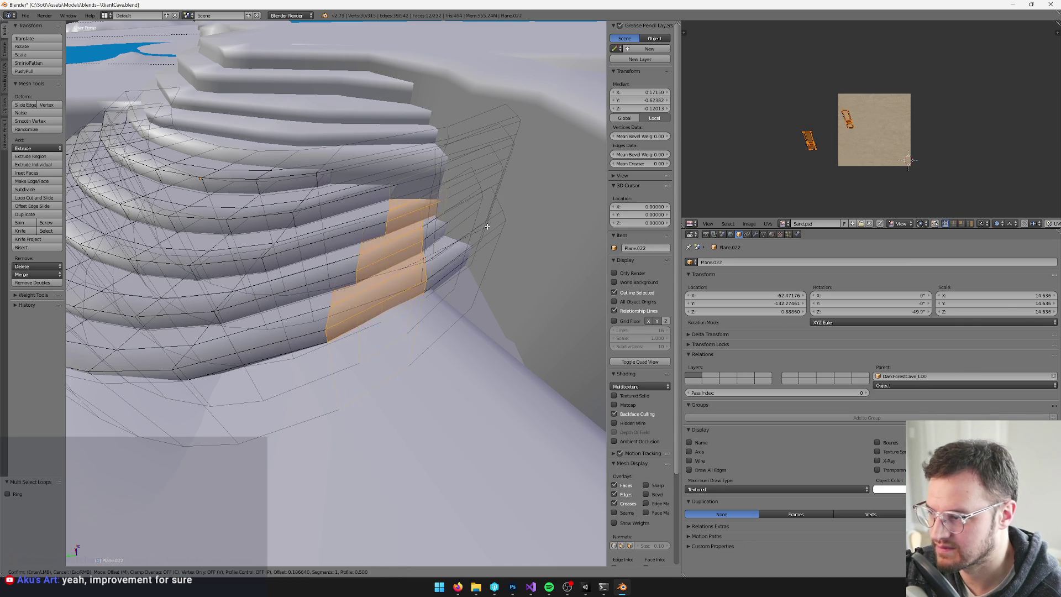
click(398, 243)
key(Tab)
mouse_move(398, 244)
middle_down()
mouse_move(387, 232)
mouse_move(426, 224)
middle_up()
key(alt+Tab)
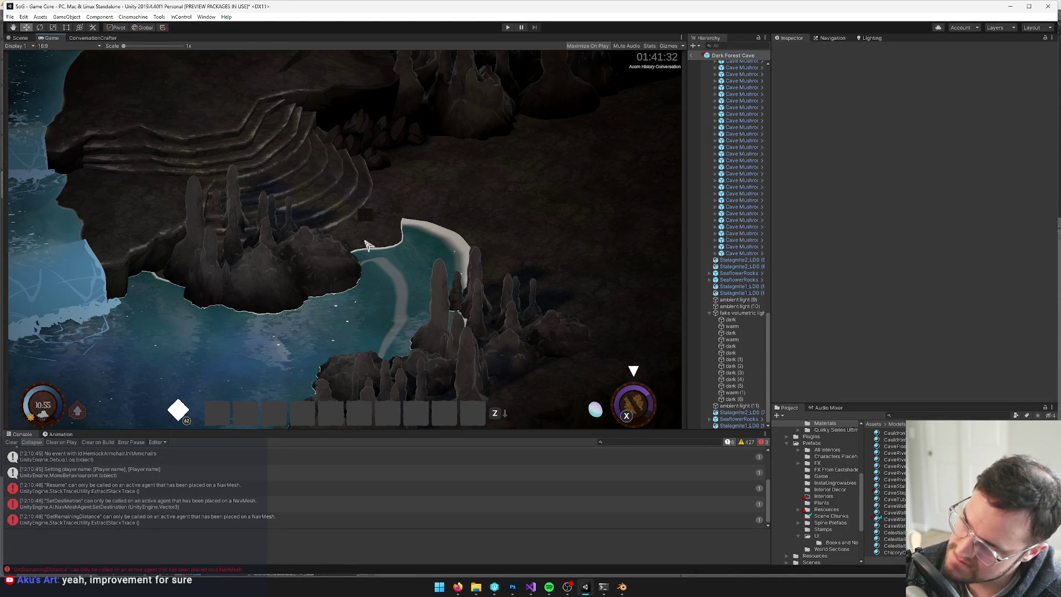
key(alt+Tab)
In edit mode, select four vertical stair edges and extend them into full loops.
key(Tab)
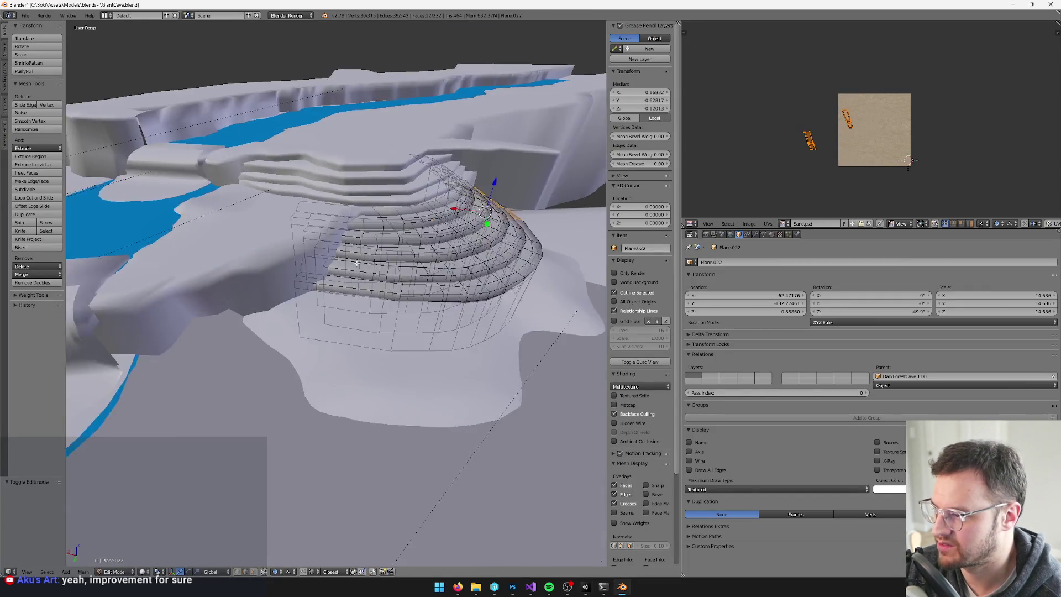
scroll(357, 263, up, 3)
right_click(284, 339)
shift+right_click(317, 328)
middle_drag(317, 328, 292, 229)
shift+right_click(248, 200)
shift+right_click(234, 162)
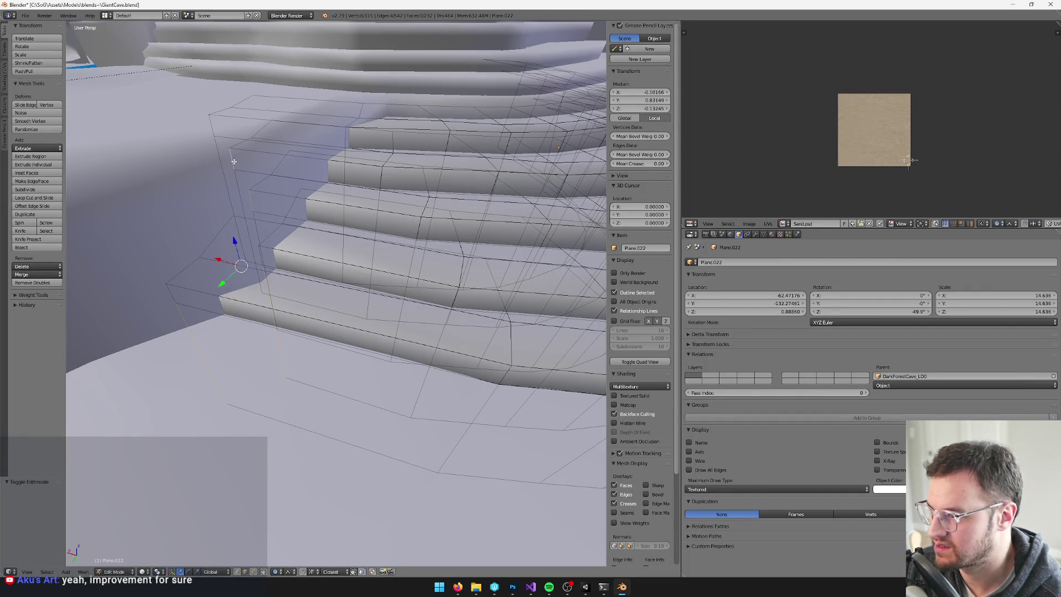
key(ctrl+e)
scroll(212, 128, down, 6)
Set proportional editing to Connected and move the loops -2.56 along Y.
key(g)
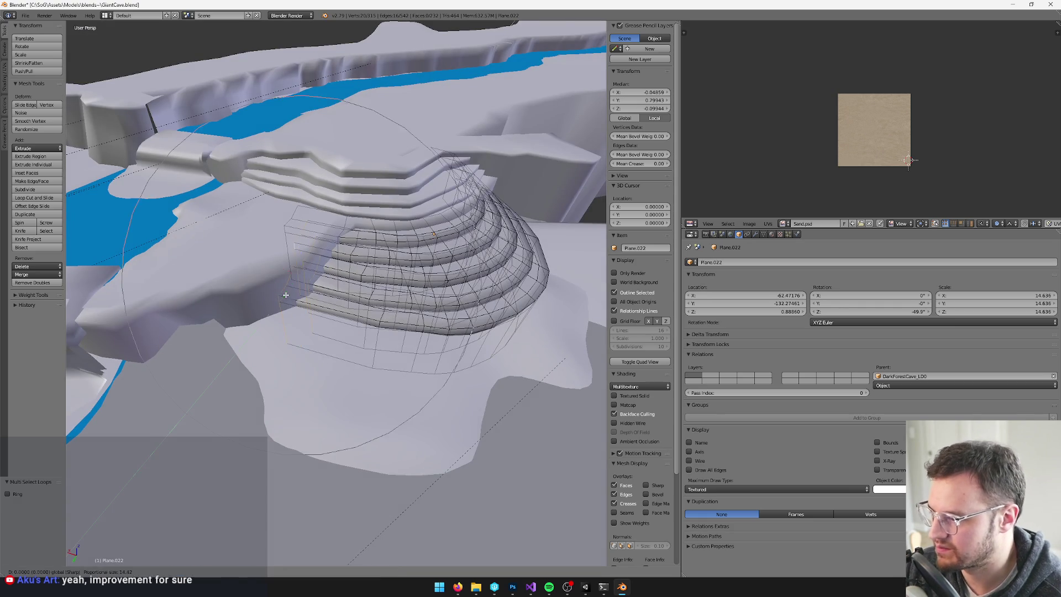
click(289, 288)
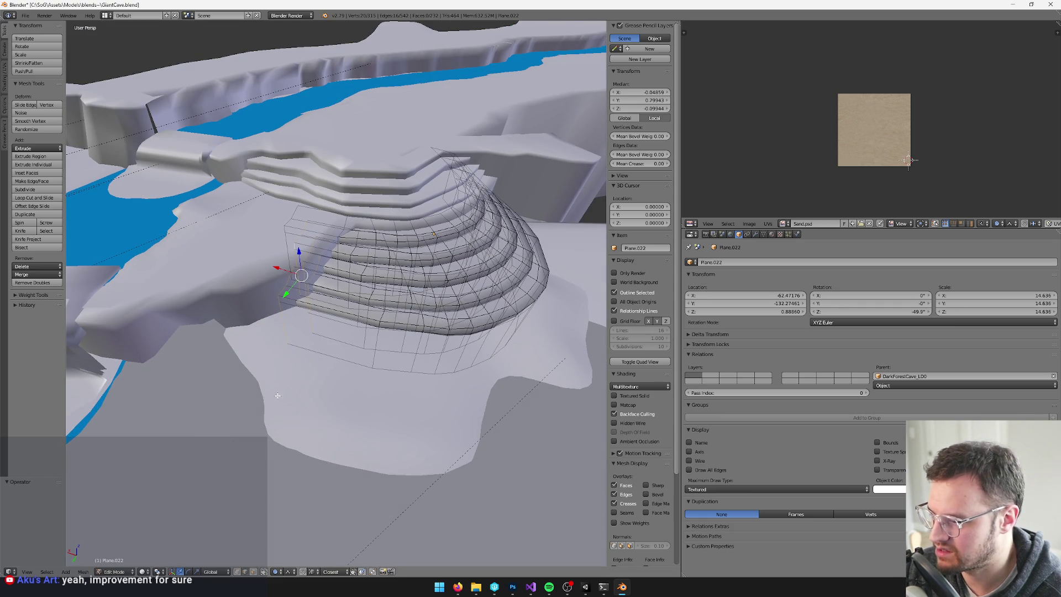
key(g)
key(Escape)
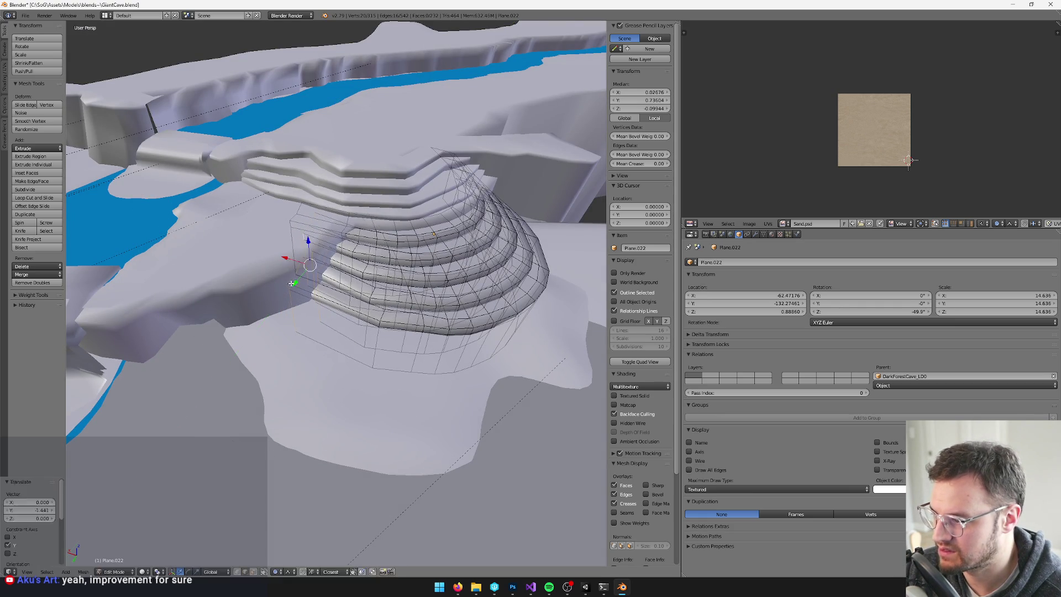
click(275, 571)
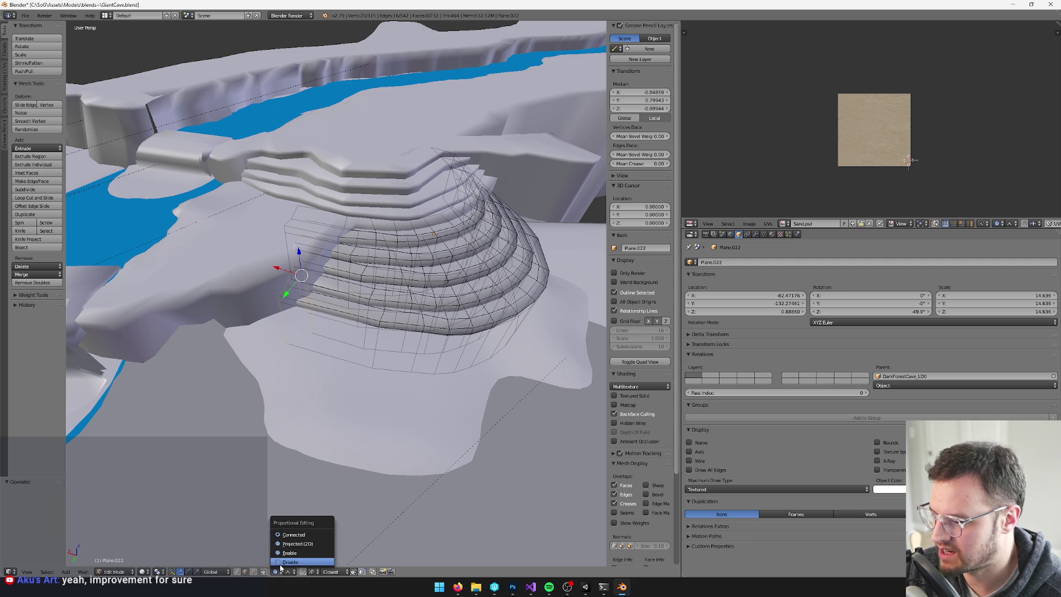
click(293, 536)
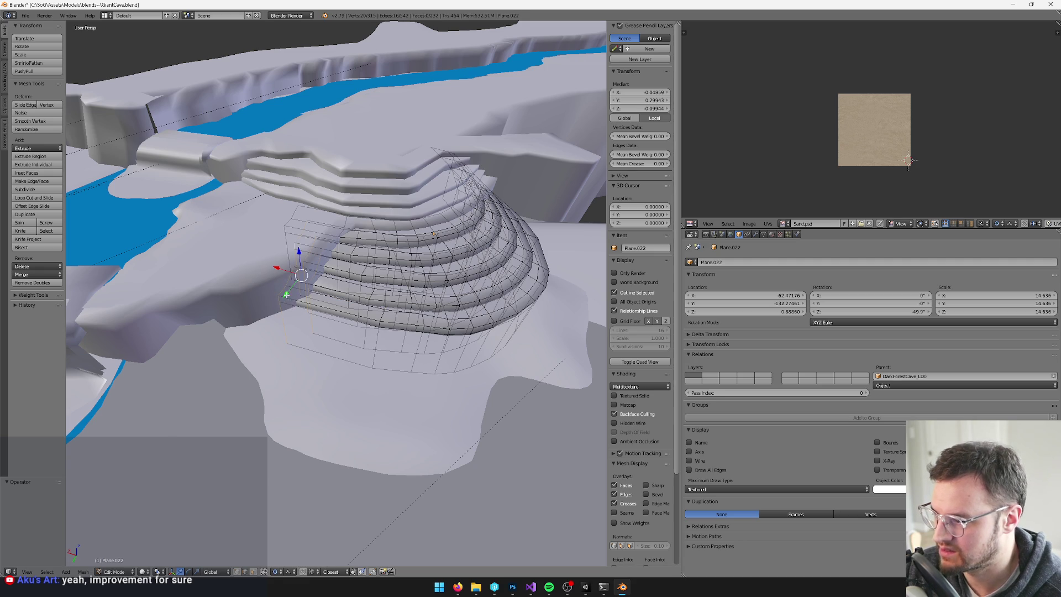
key(g)
key(y)
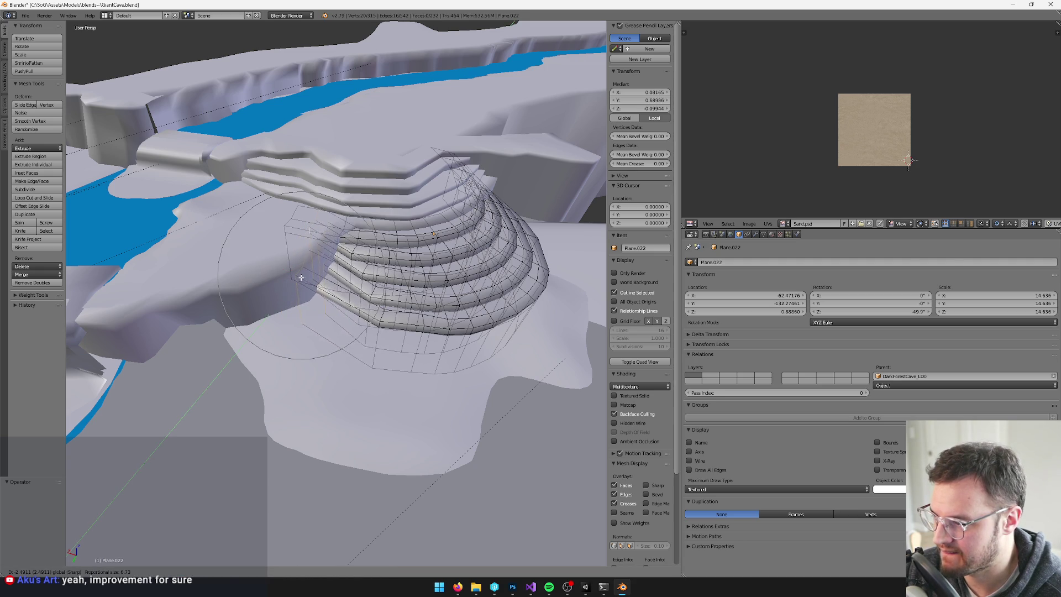
click(374, 303)
Select four more vertical edges down the steps for bevelling.
scroll(374, 303, up, 4)
middle_drag(375, 303, 359, 310)
right_click(383, 390)
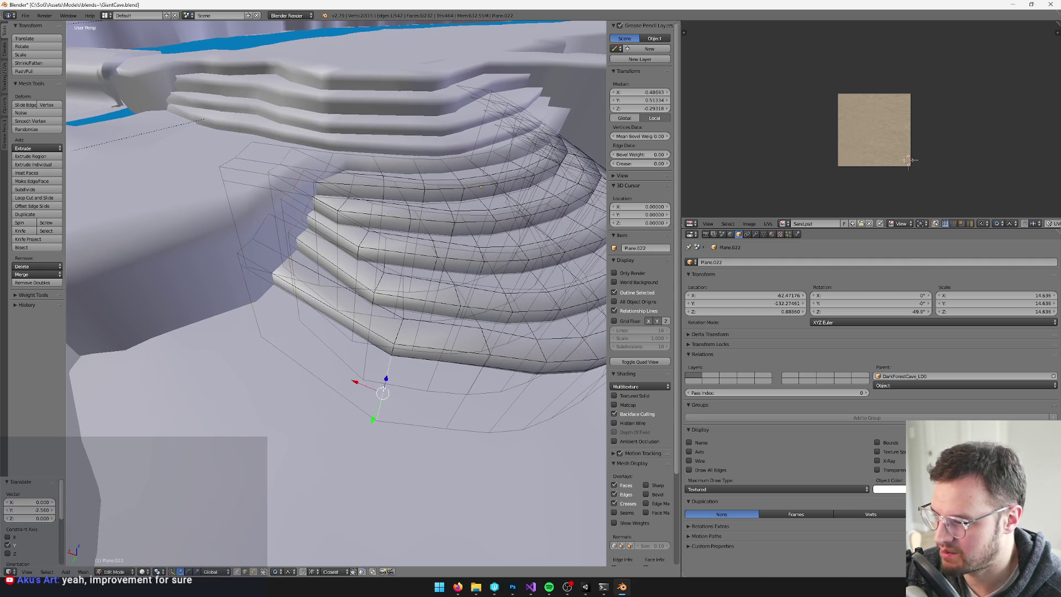
shift+right_click(379, 283)
shift+right_click(374, 230)
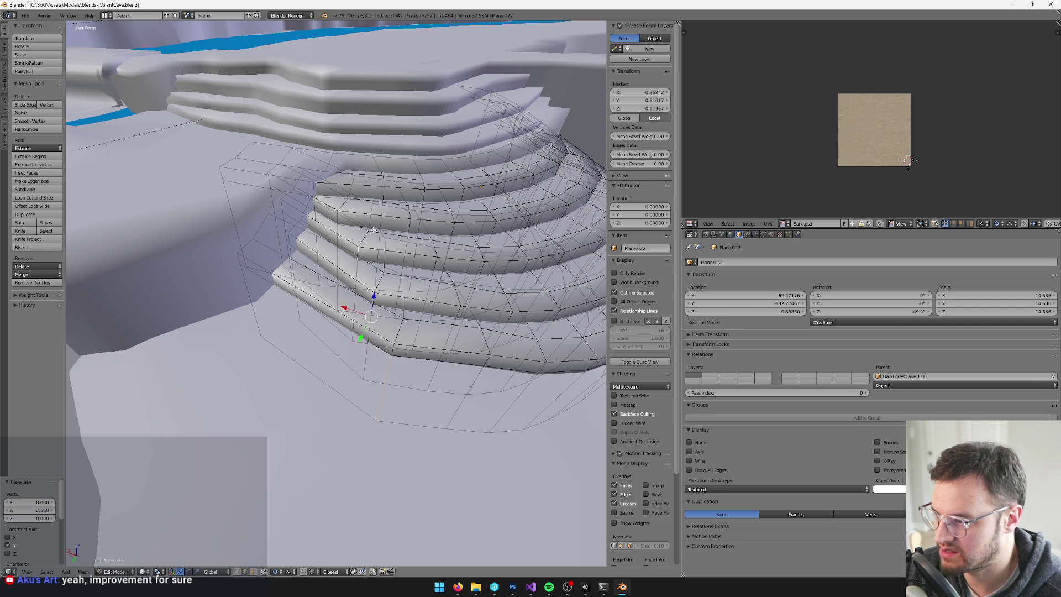
shift+right_click(335, 216)
key(space)
Bevel the second set of selected vertical stair edges.
text(bev)
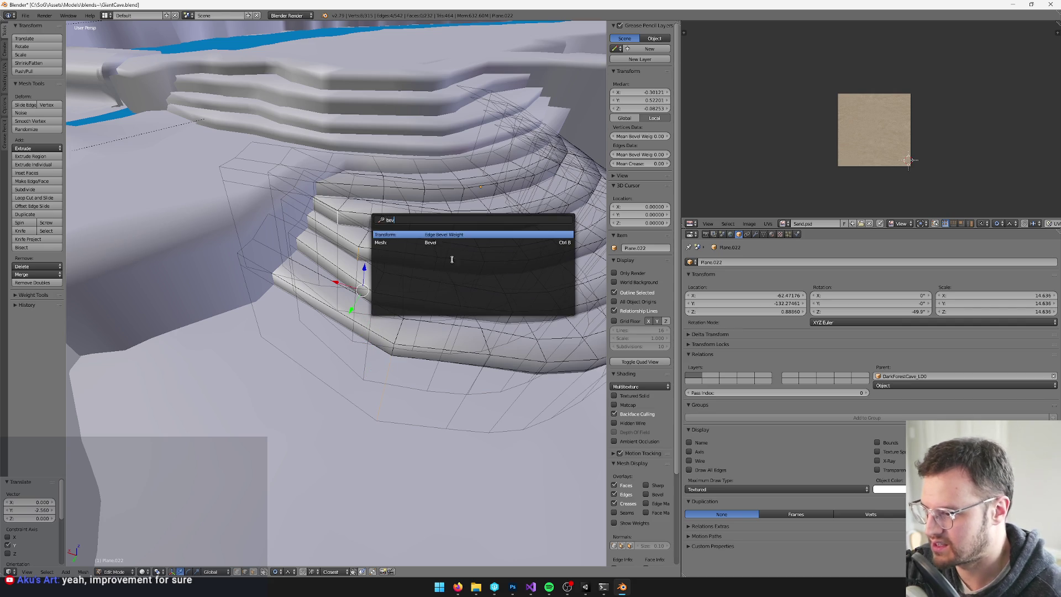
click(444, 247)
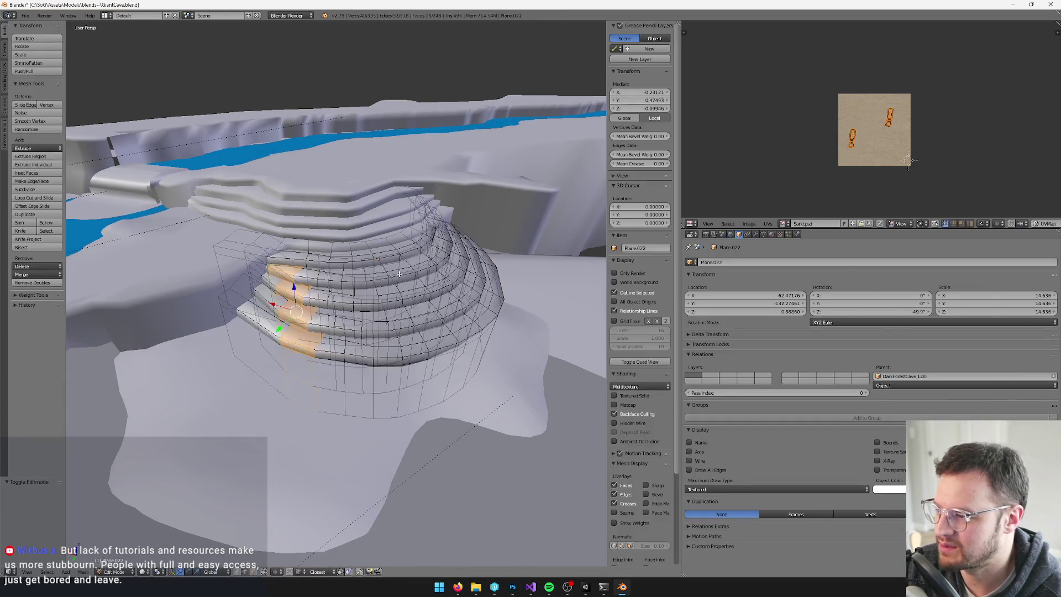
scroll(366, 286, up, 3)
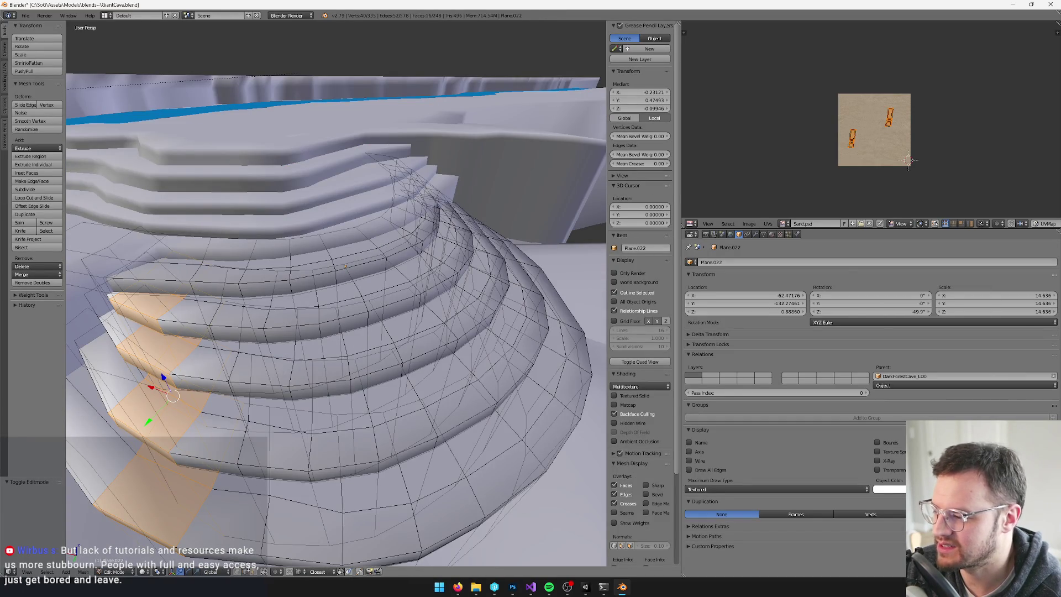
Select one face on each step, working down a column from the upper step.
right_click(349, 241)
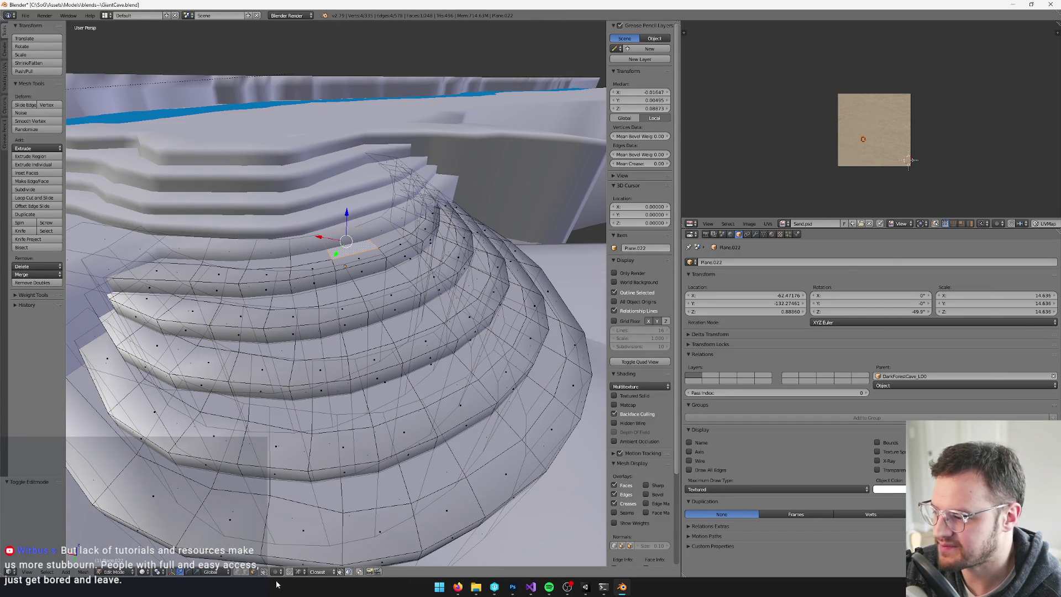
mouse_move(320, 276)
middle_down()
mouse_move(282, 322)
mouse_move(325, 291)
mouse_move(317, 300)
mouse_move(370, 319)
middle_up()
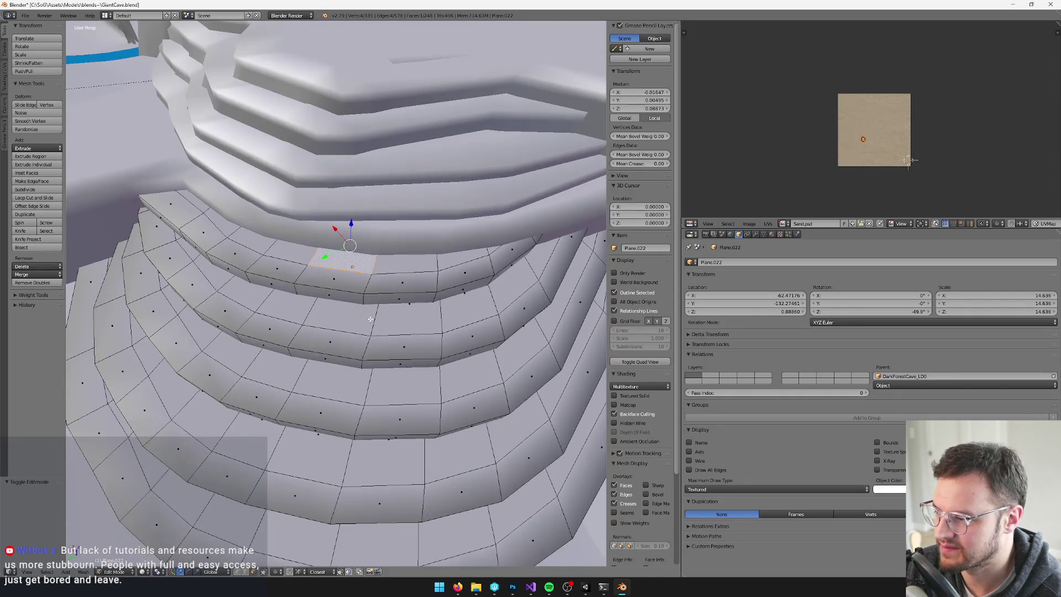
shift+click(411, 311)
shift+click(403, 386)
shift+click(384, 462)
mouse_move(384, 462)
middle_down()
mouse_move(385, 436)
mouse_move(365, 398)
mouse_move(394, 328)
middle_up()
shift+click(363, 443)
scroll(365, 398, up, 2)
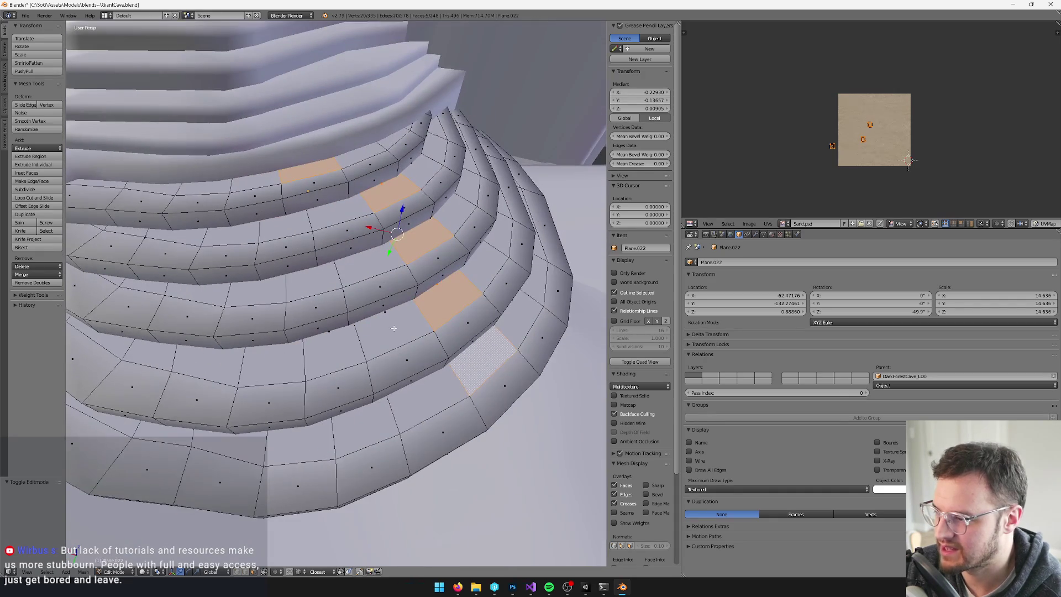
middle_drag(407, 290, 412, 292)
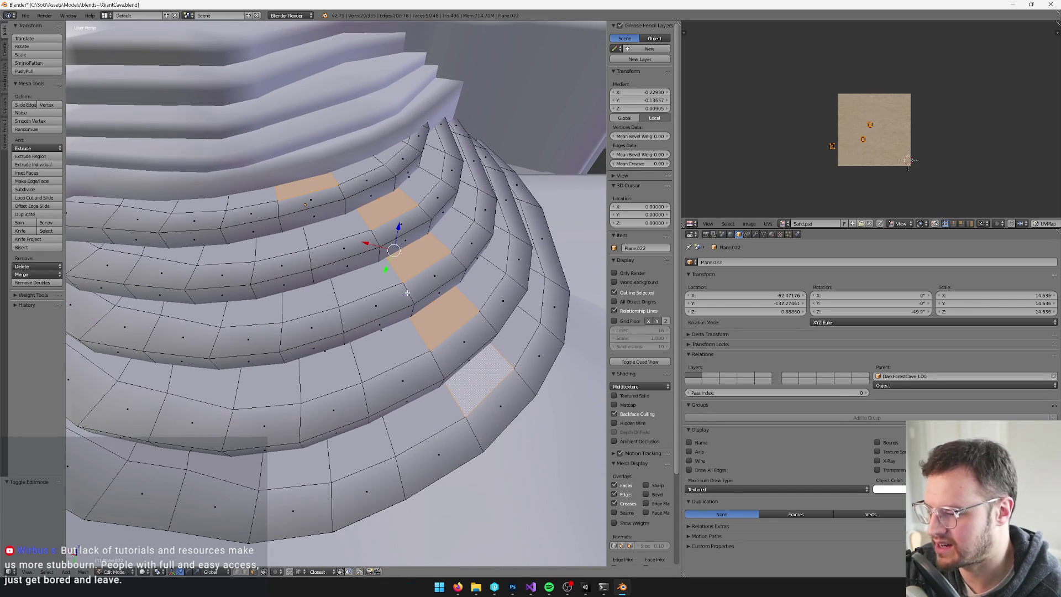
Add three loop cuts along the stair steps of Plane.022 with Ctrl+R.
key(ctrl+r)
click(342, 189)
click(342, 189)
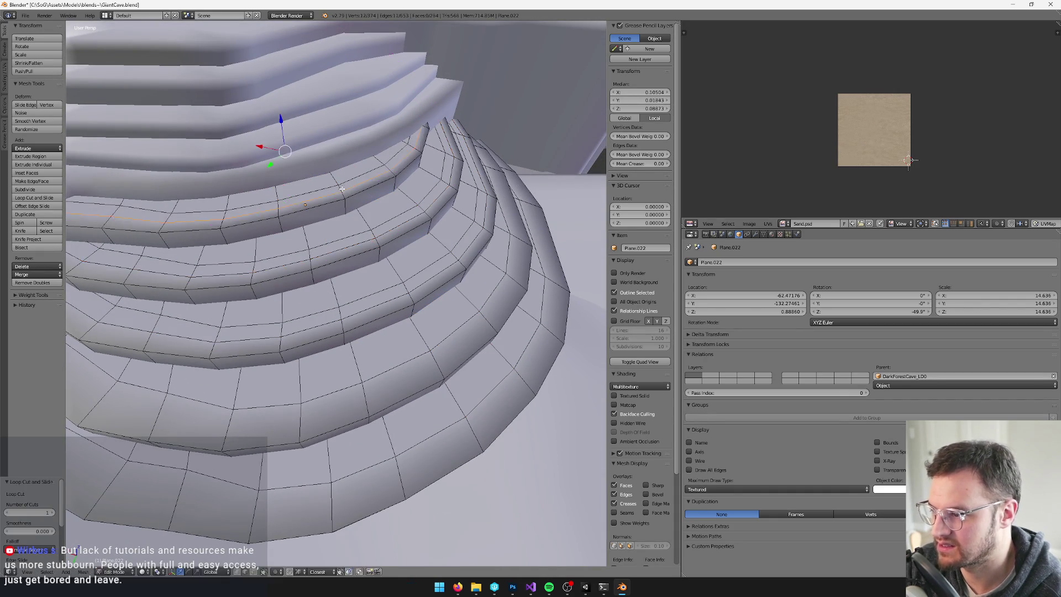
key(ctrl+r)
click(360, 254)
key(ctrl+r)
click(378, 317)
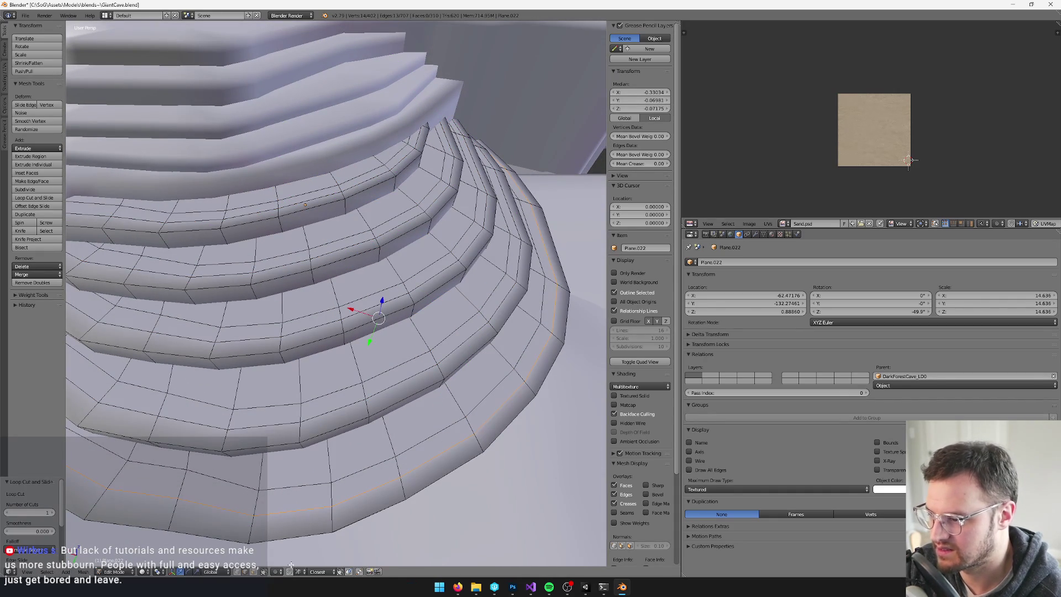
In face select mode, select the face loops along each step tread.
click(256, 572)
right_click(359, 166)
shift+right_click(390, 211)
shift+right_click(418, 257)
shift+right_click(440, 315)
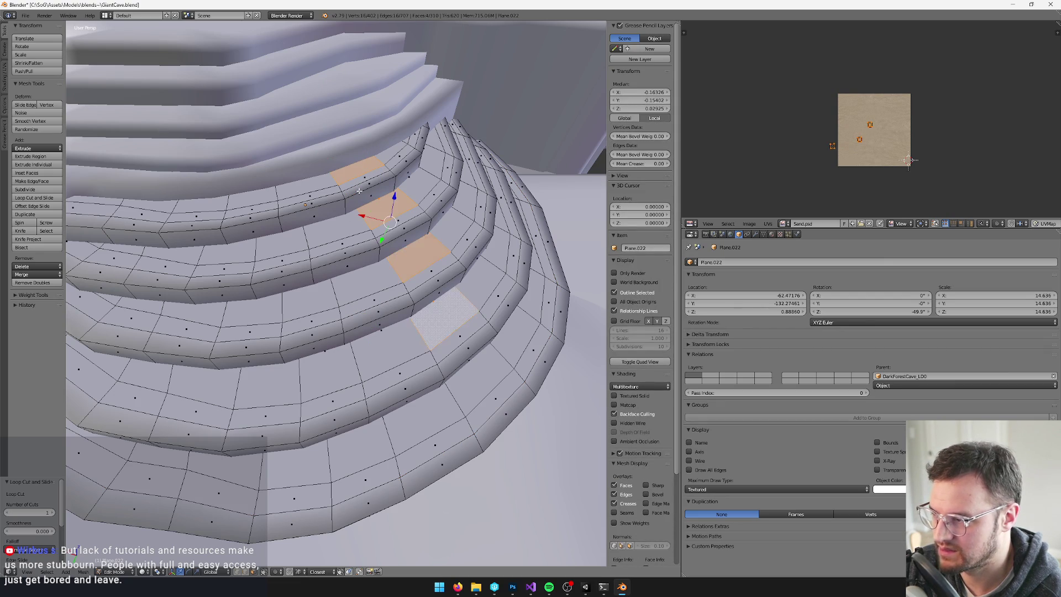
alt+right_click(333, 175)
alt+right_click(365, 227)
alt+shift+right_click(392, 269)
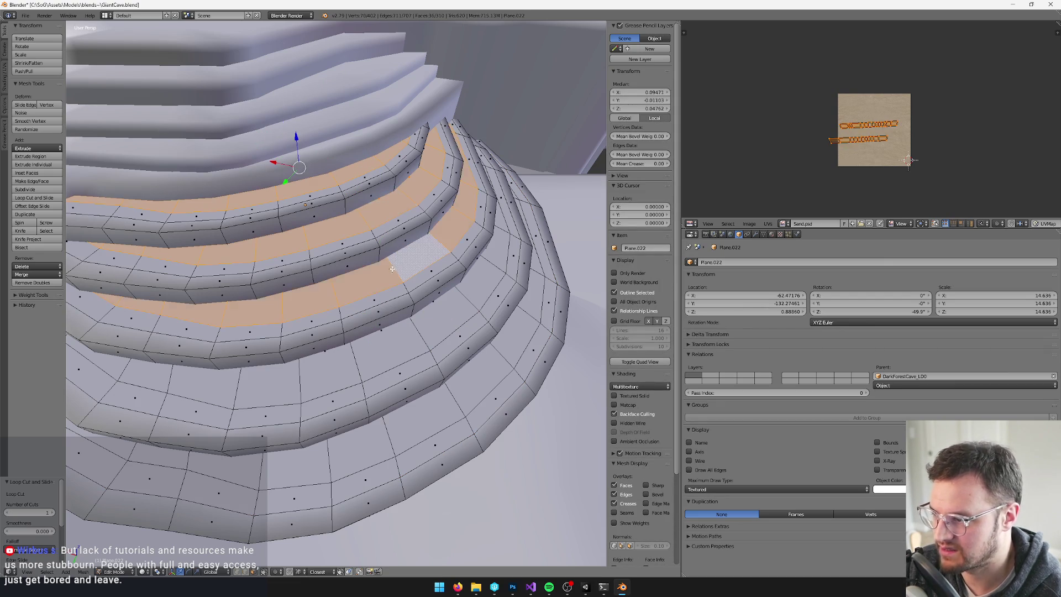
alt+shift+right_click(415, 338)
alt+shift+right_click(452, 402)
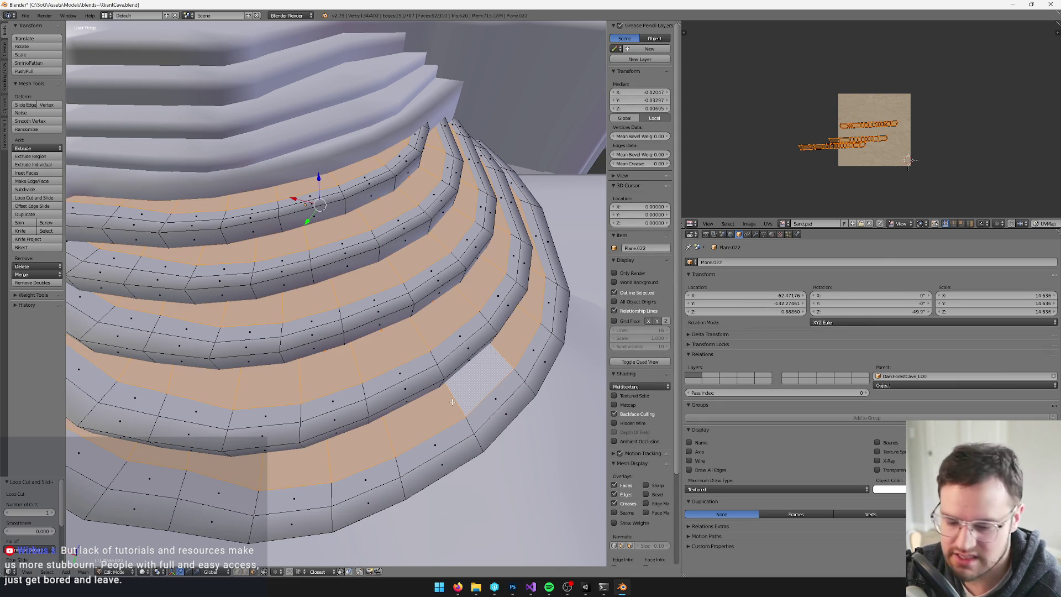
Leave Edit Mode and enter Vertex Paint mode on the stairs.
key(Tab)
key(v)
scroll(296, 303, up, 3)
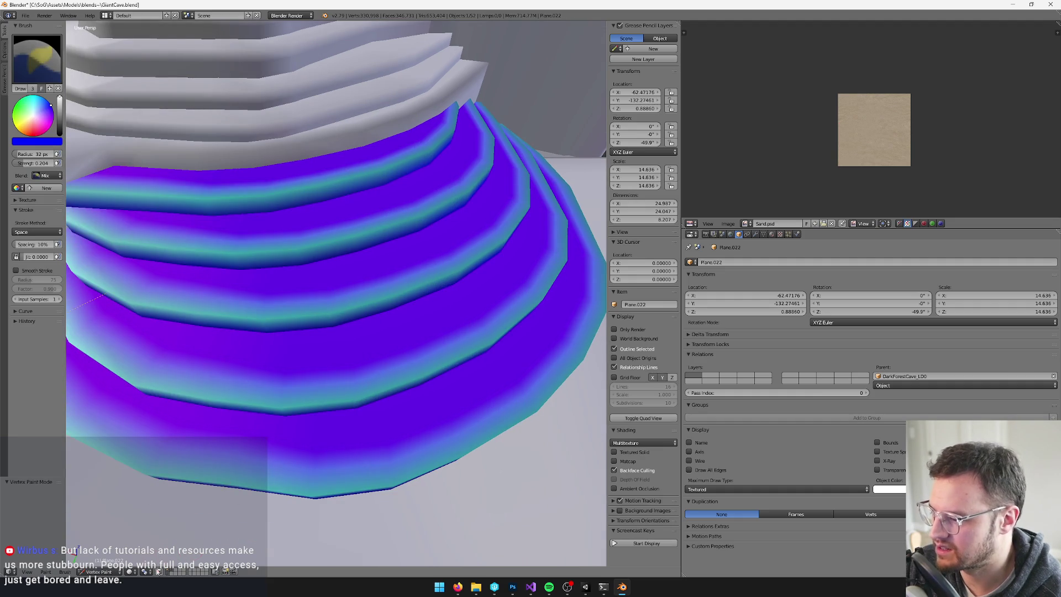
With face masking on, paint Plane.022's treads purple and step edges teal, checking from several angles.
click(158, 570)
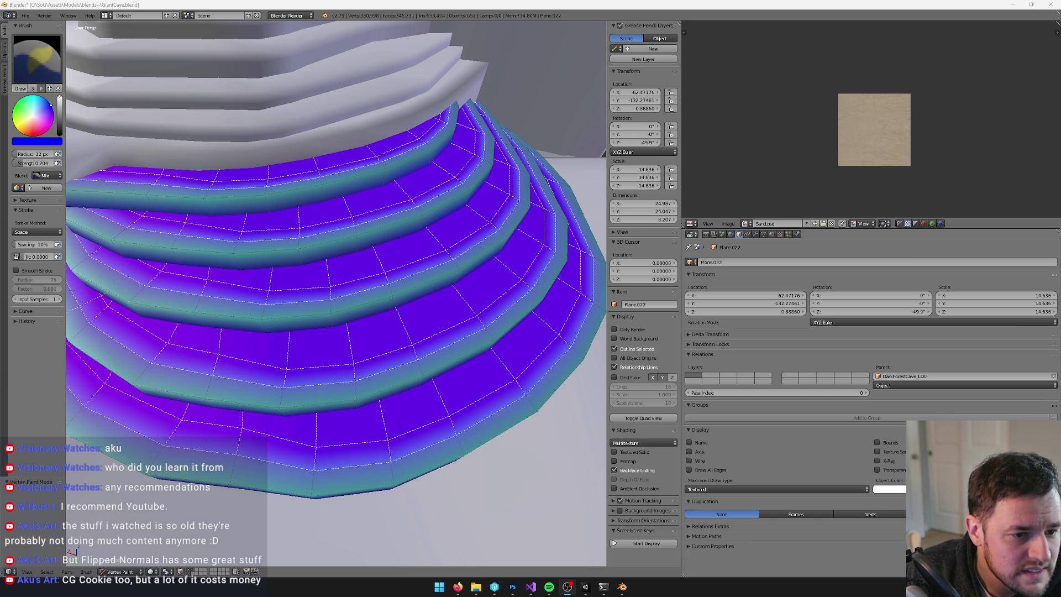
scroll(379, 166, down, 6)
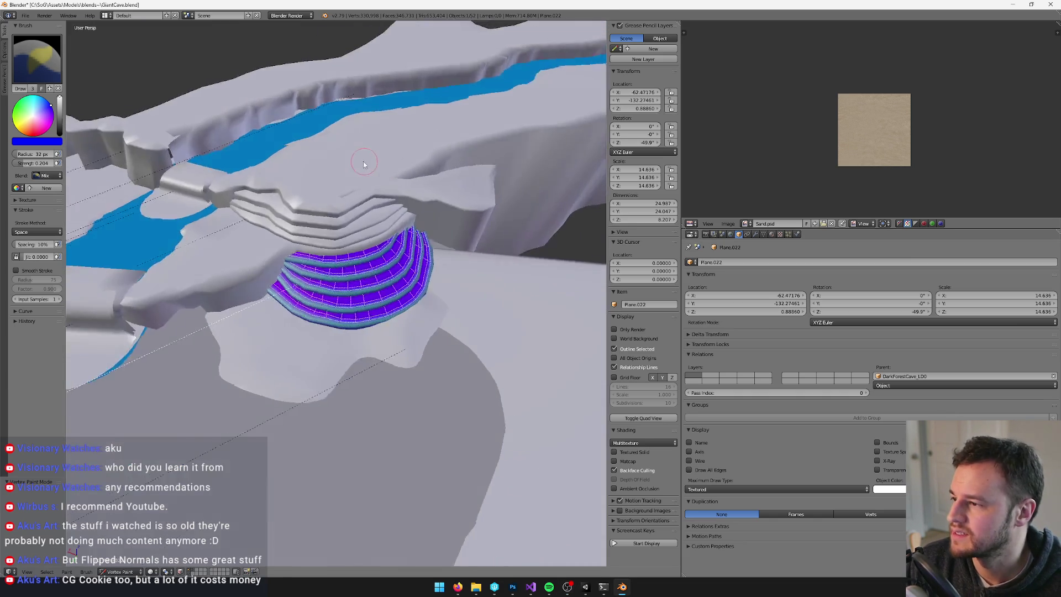
scroll(363, 160, up, 3)
key(Tab)
key(Tab)
middle_drag(363, 161, 379, 193)
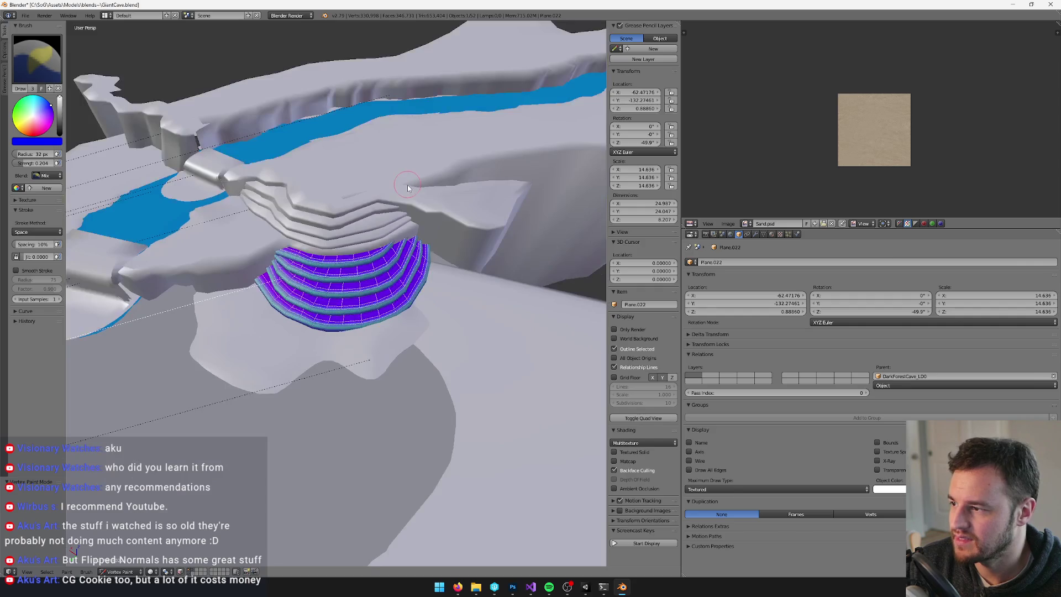
key(Tab)
scroll(379, 193, up, 3)
key(Tab)
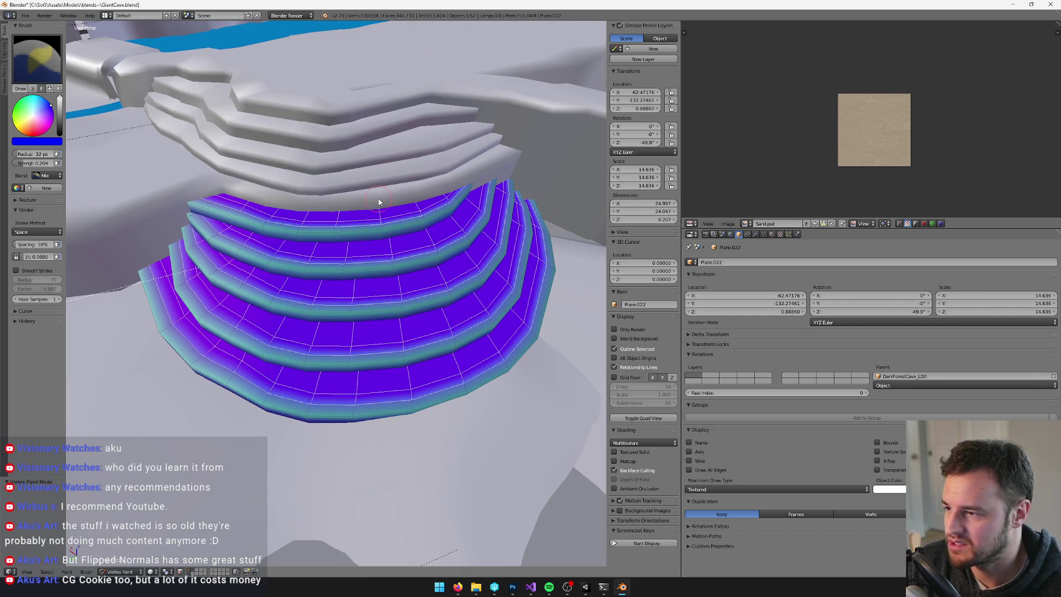
middle_drag(362, 223, 363, 227)
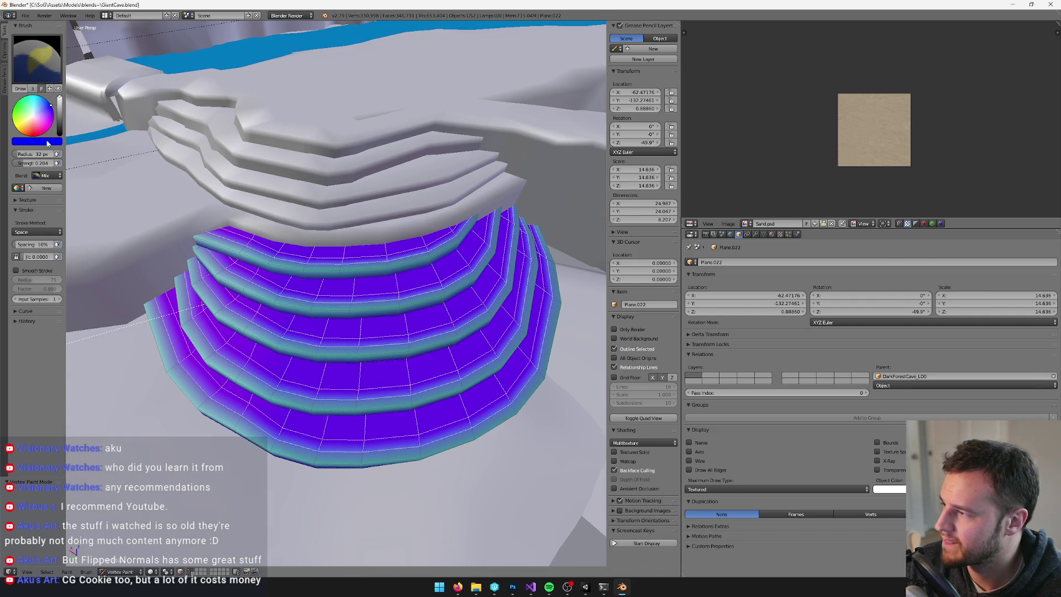
click(36, 124)
Set the brush colour to magenta (RGB 1, 0, 1) and fill the treads with Shift+K.
click(47, 142)
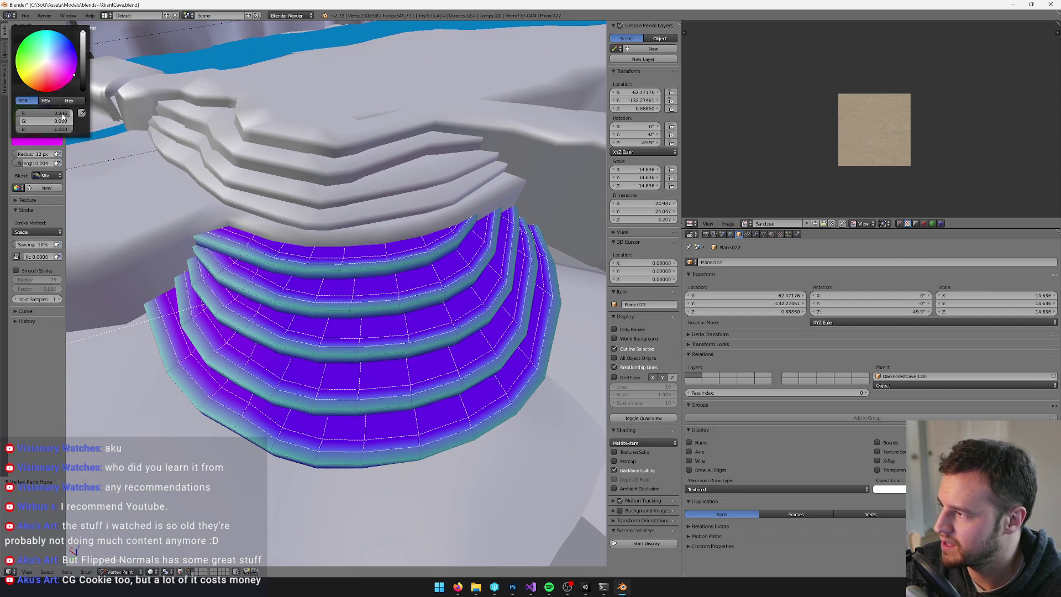
key(Return)
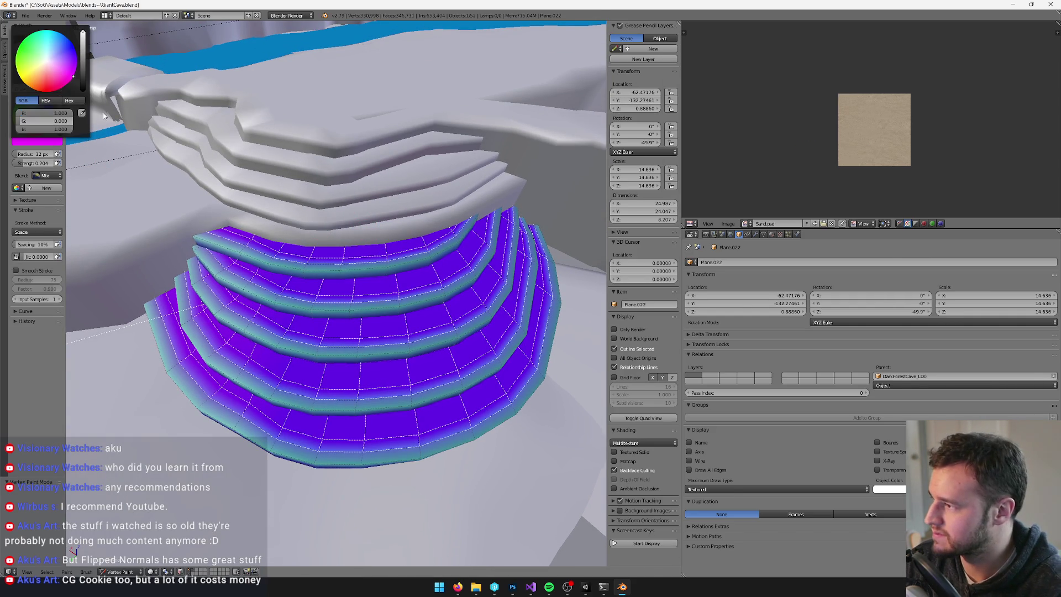
middle_drag(264, 242, 303, 505)
middle_drag(326, 213, 358, 226)
key(shift+k)
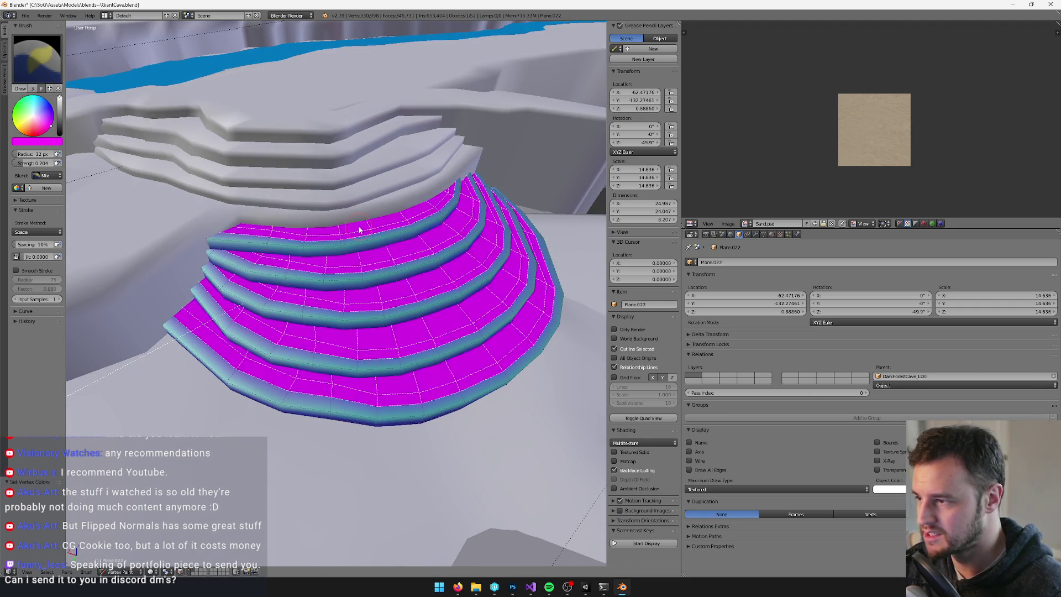
In Edit Mode, select five edge loops on the terrace steps and delete them.
key(Tab)
middle_drag(394, 265, 389, 278)
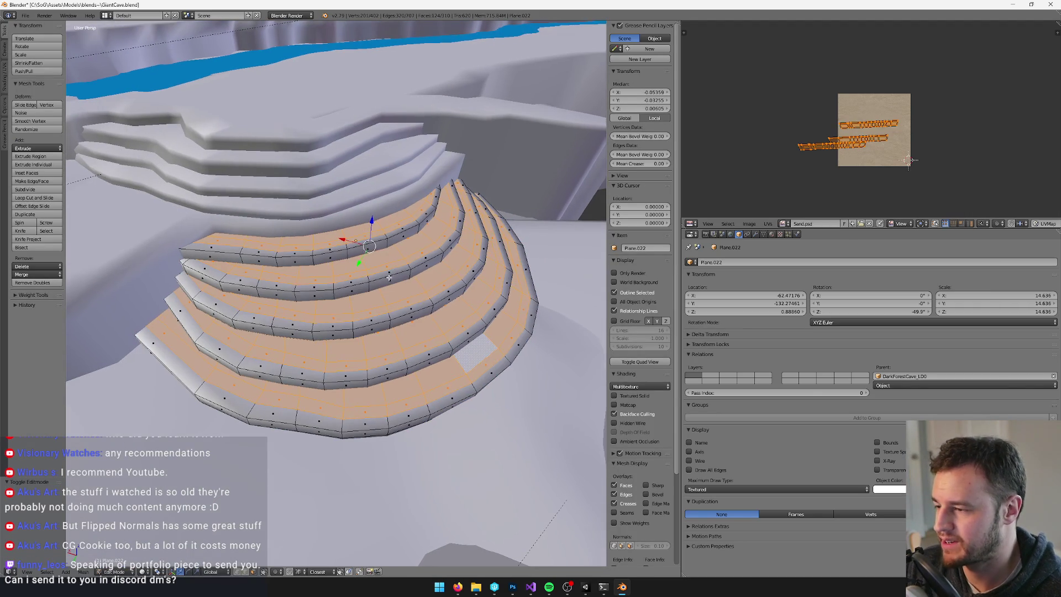
scroll(387, 276, up, 3)
scroll(387, 276, down, 3)
right_click(441, 337)
shift+right_click(437, 330)
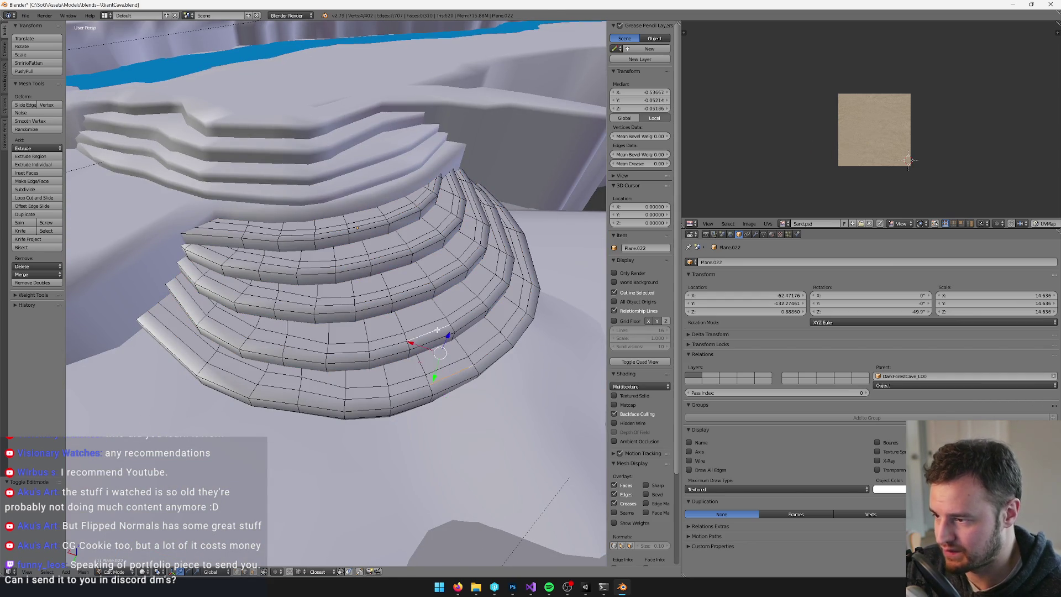
shift+right_click(415, 288)
shift+right_click(399, 252)
shift+right_click(372, 222)
key(x)
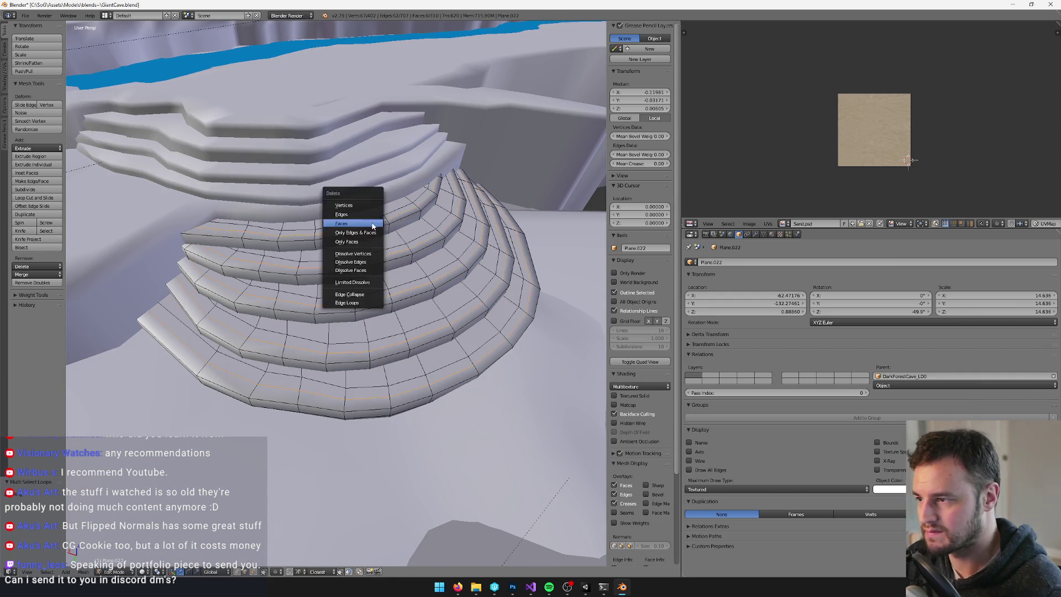
click(359, 302)
scroll(359, 301, down, 4)
Return to Object Mode, save the .blend file over the existing one, and switch to Unity.
key(Tab)
key(v)
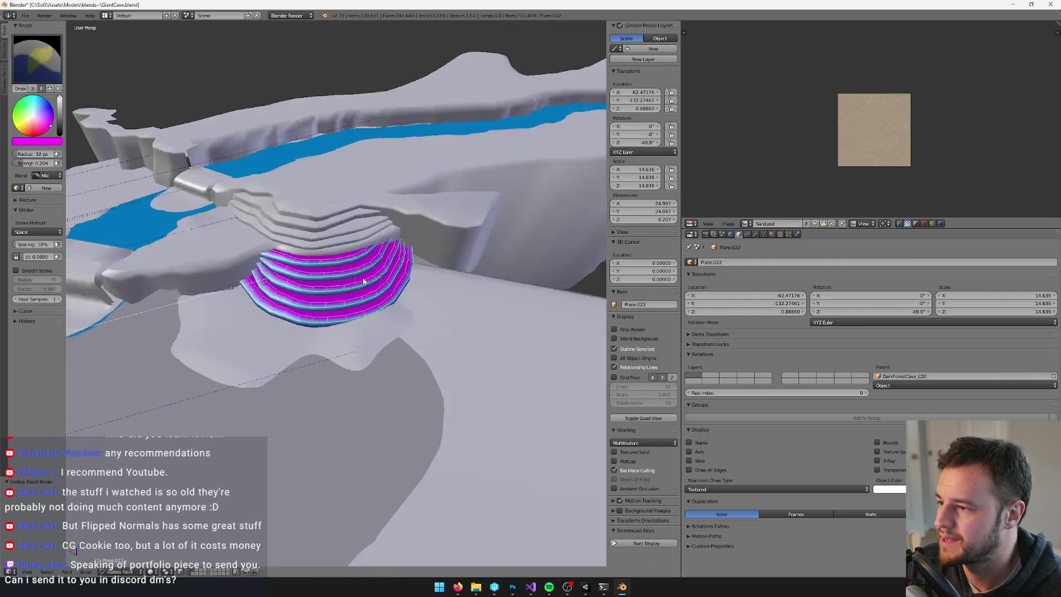
scroll(329, 253, up, 3)
key(v)
key(ctrl+s)
click(379, 265)
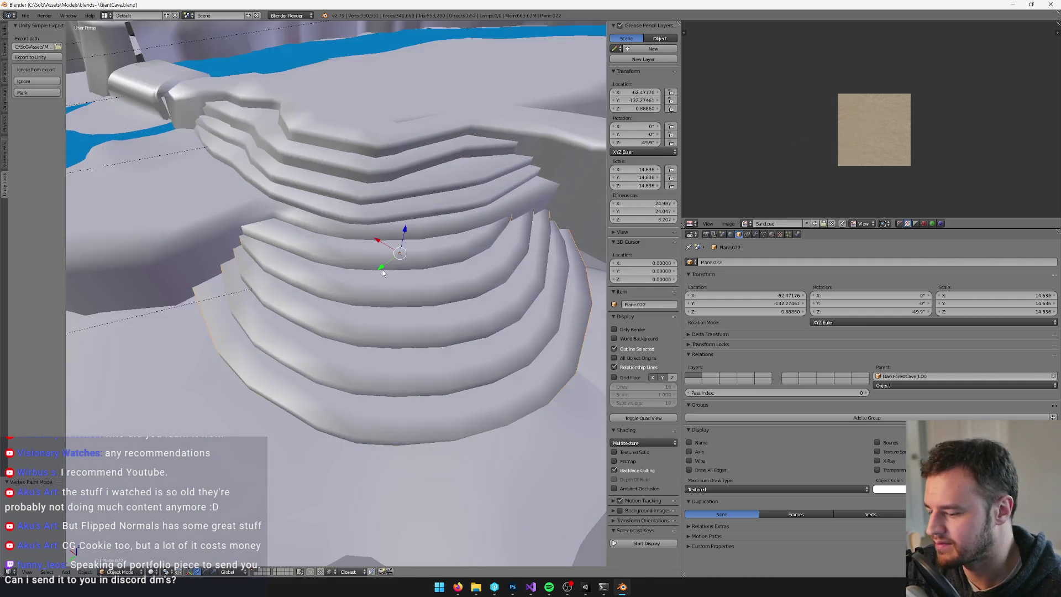
click(585, 587)
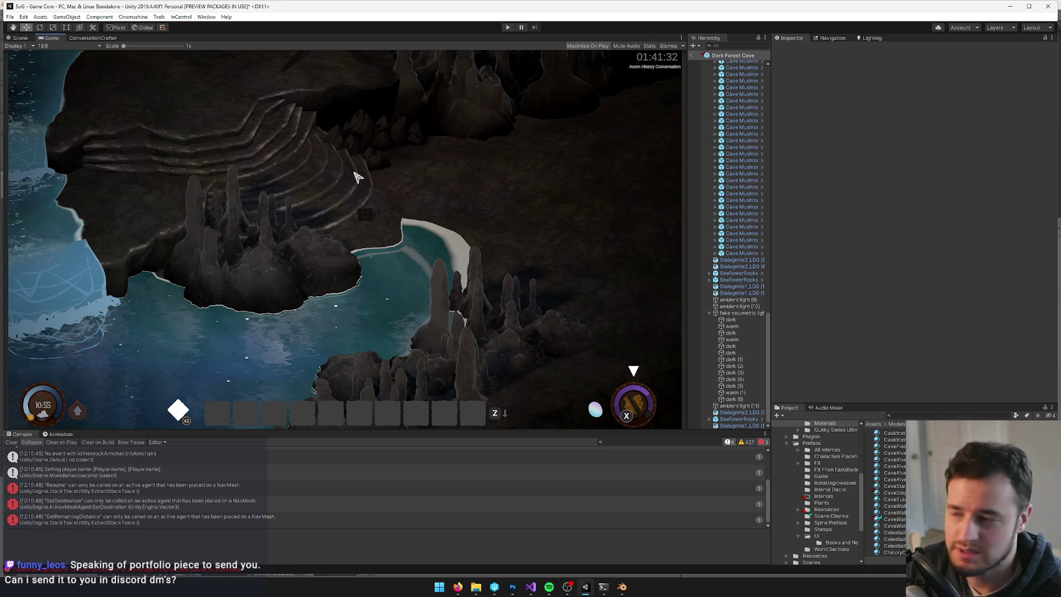
click(20, 38)
alt+drag(232, 138, 270, 160)
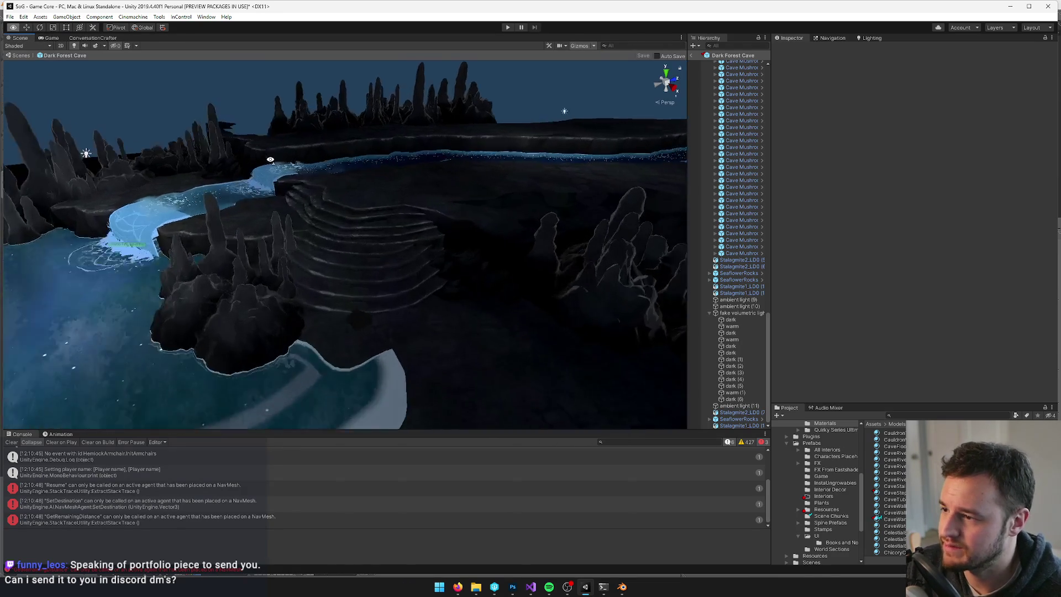
scroll(271, 166, up, 5)
click(327, 287)
mouse_move(327, 288)
alt+mouse_down()
mouse_move(331, 174)
mouse_move(337, 184)
mouse_move(372, 140)
mouse_move(420, 138)
mouse_move(332, 133)
alt+mouse_up()
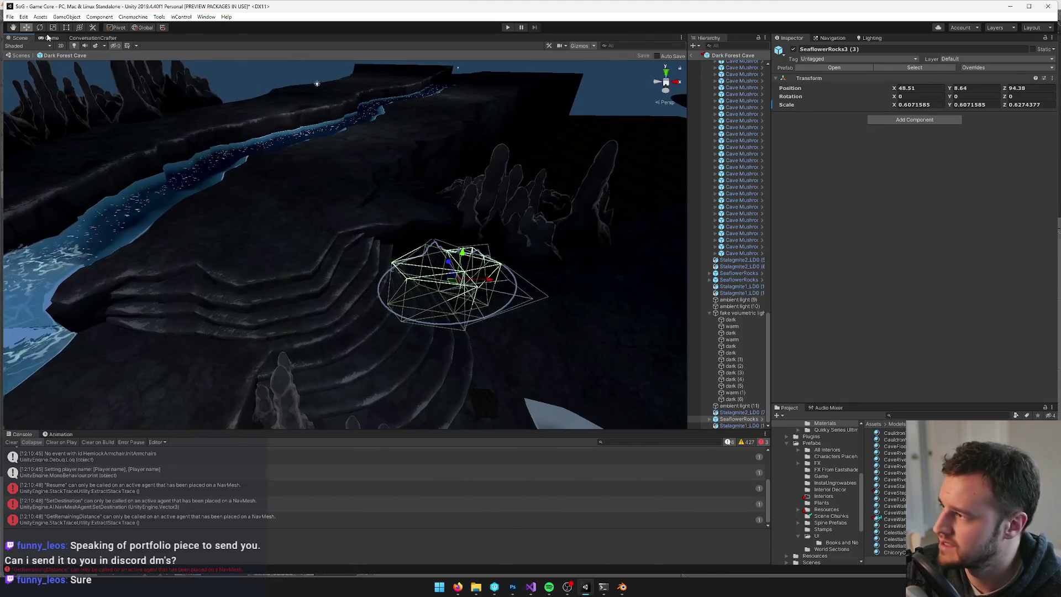
click(49, 38)
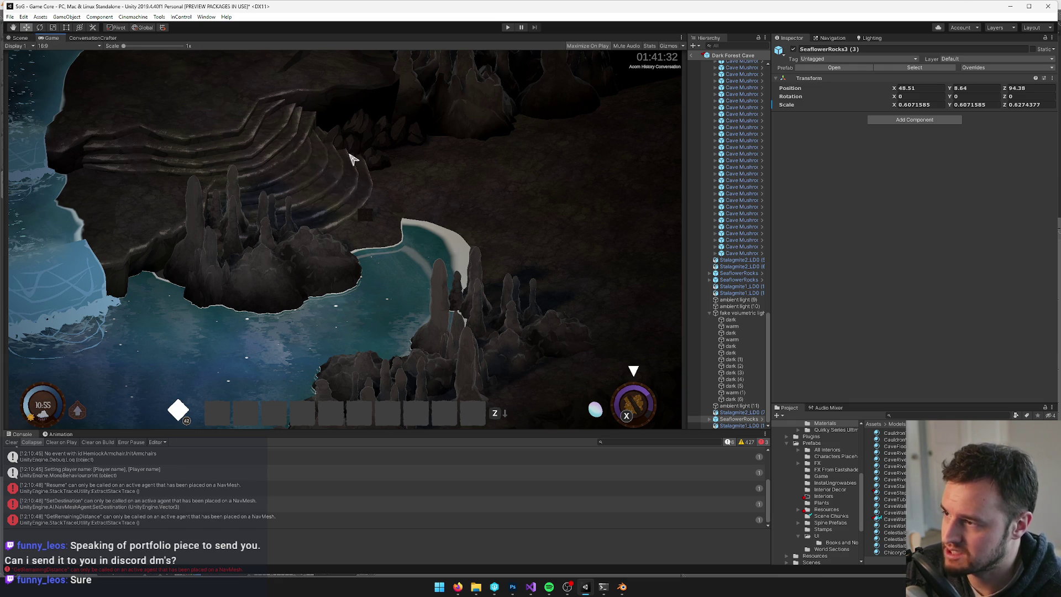
click(26, 37)
Select the seaflower rock pair, SeaflowerRocks10 plus a second rock, in the Scene view.
mouse_move(232, 111)
right_down()
mouse_move(365, 151)
mouse_move(153, 141)
mouse_move(177, 135)
mouse_move(230, 149)
mouse_move(263, 173)
mouse_move(298, 302)
mouse_move(288, 313)
mouse_move(320, 322)
mouse_move(506, 315)
mouse_move(523, 208)
mouse_move(333, 213)
right_up()
click(299, 305)
click(525, 316)
click(335, 214)
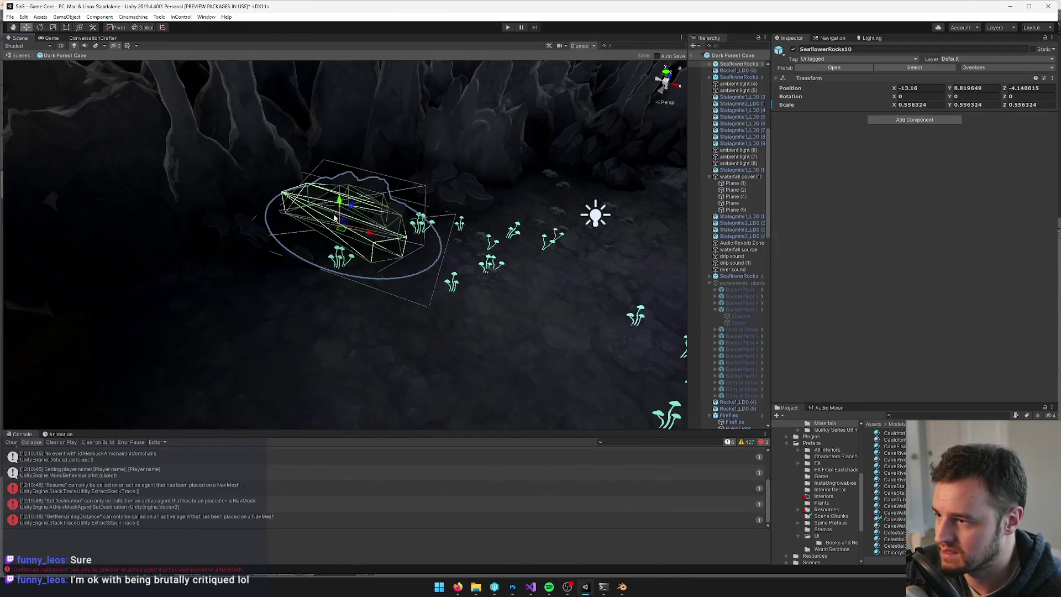
scroll(392, 208, down, 5)
mouse_move(467, 218)
middle_down()
mouse_move(257, 280)
mouse_move(189, 273)
mouse_move(284, 262)
mouse_move(382, 230)
middle_up()
scroll(256, 281, down, 3)
scroll(191, 279, up, 3)
scroll(365, 228, up, 5)
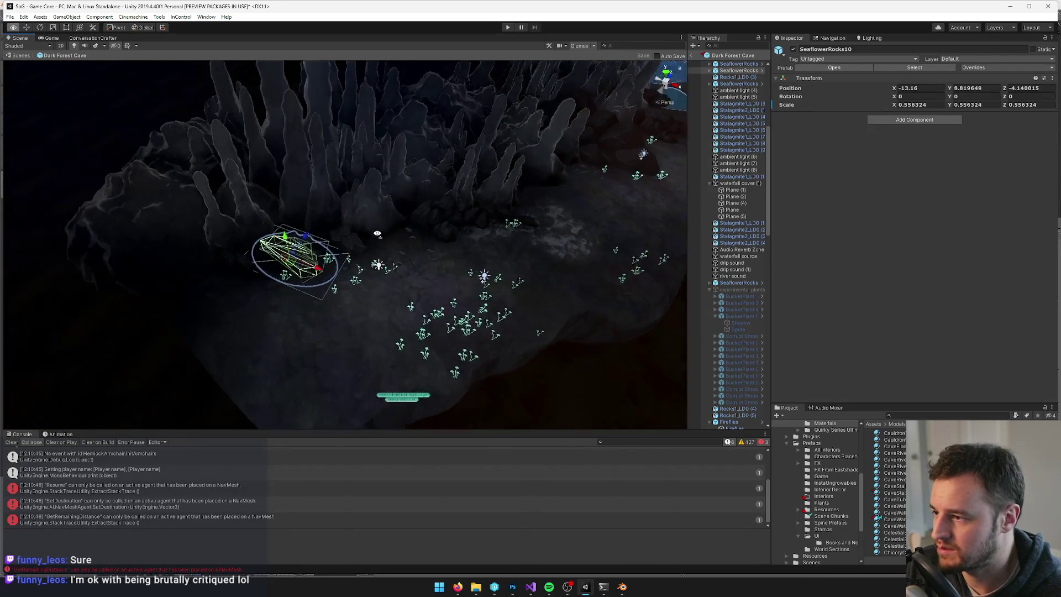
shift+click(351, 229)
Drag the rock pair near the waterfall pool, to Y 8.49, and frame it.
scroll(350, 229, down, 3)
mouse_move(354, 228)
alt+mouse_down()
mouse_move(364, 224)
mouse_move(338, 239)
mouse_move(414, 237)
alt+mouse_up()
scroll(331, 244, down, 5)
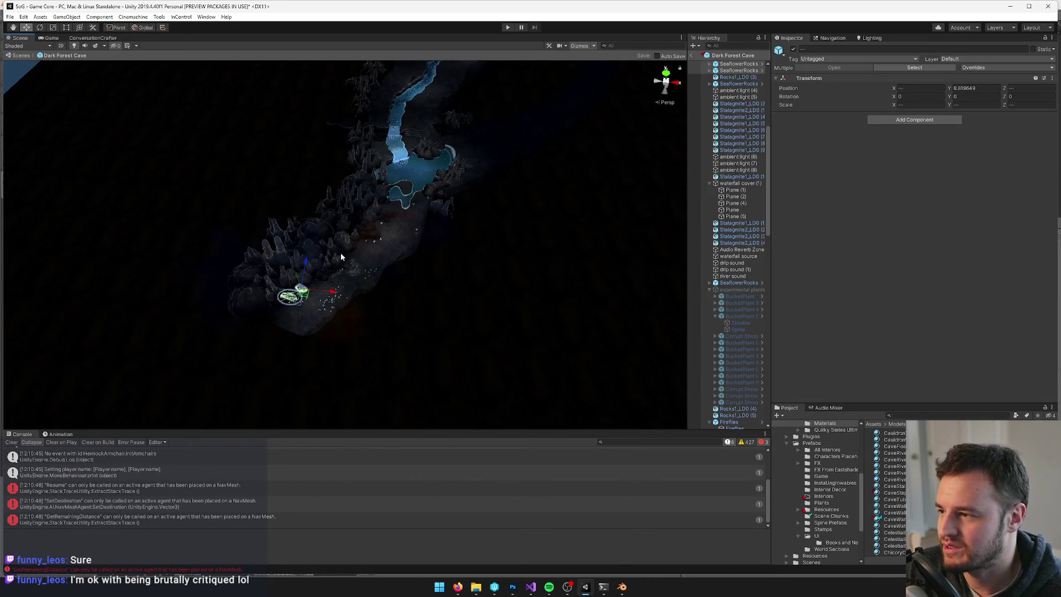
mouse_move(301, 292)
mouse_down()
mouse_move(476, 138)
mouse_move(380, 204)
mouse_move(206, 214)
mouse_up()
key(f)
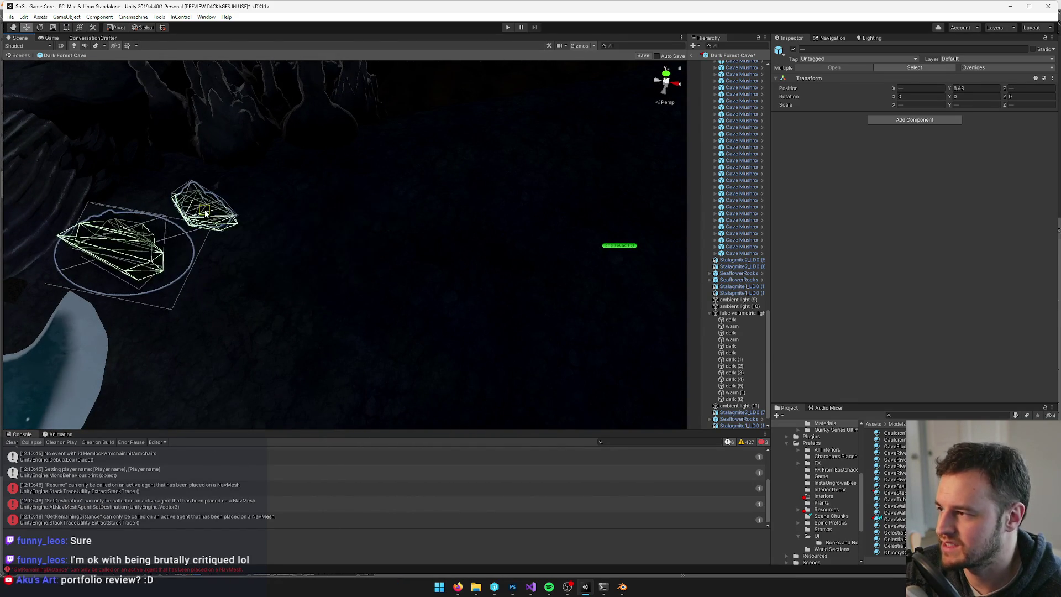
Select SeaflowerRocks8 (1) and move it up and left onto the stone terraces.
key(f)
click(316, 303)
click(386, 257)
key(f)
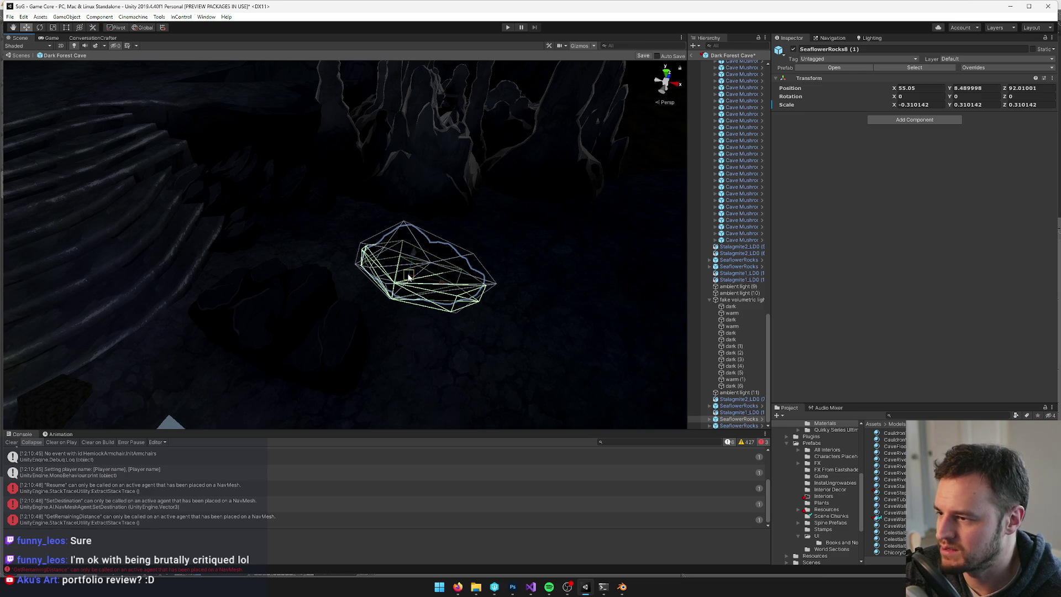
drag(409, 277, 267, 229)
mouse_move(267, 229)
right_down()
mouse_move(332, 265)
mouse_move(462, 305)
mouse_move(465, 331)
mouse_move(451, 329)
right_up()
mouse_move(451, 329)
mouse_down()
mouse_move(449, 317)
mouse_move(338, 298)
mouse_move(350, 257)
mouse_up()
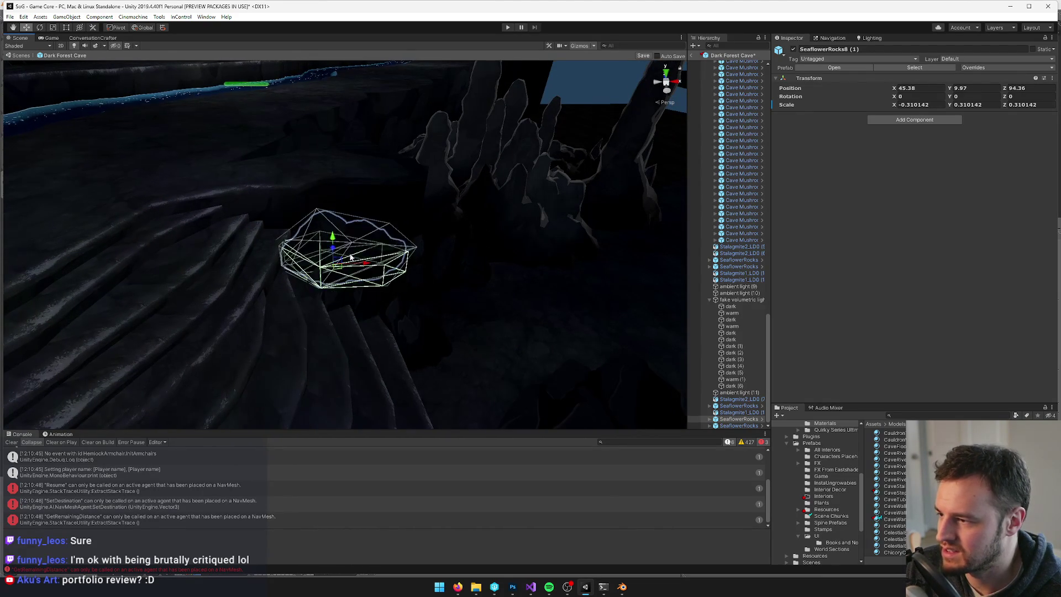
Rotate SeaflowerRocks8 (1) about its vertical axis.
key(e)
scroll(349, 277, up, 5)
scroll(405, 308, down, 5)
scroll(373, 291, up, 6)
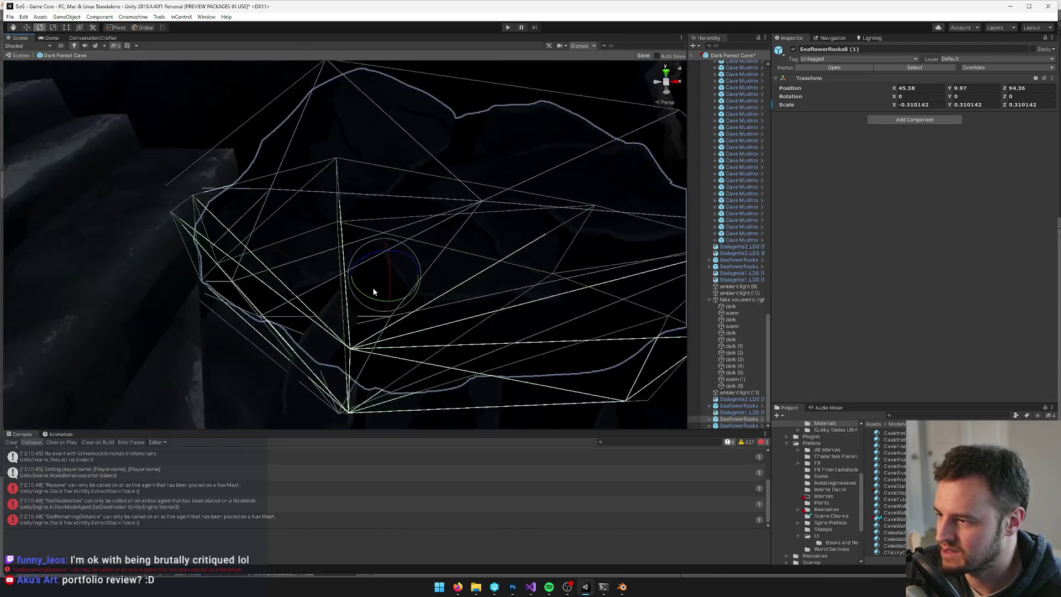
drag(374, 292, 379, 303)
scroll(379, 303, down, 6)
Nudge the rock along the terrace to Y 10.77 and tilt it to -4.98, 3.271, -21.357.
key(w)
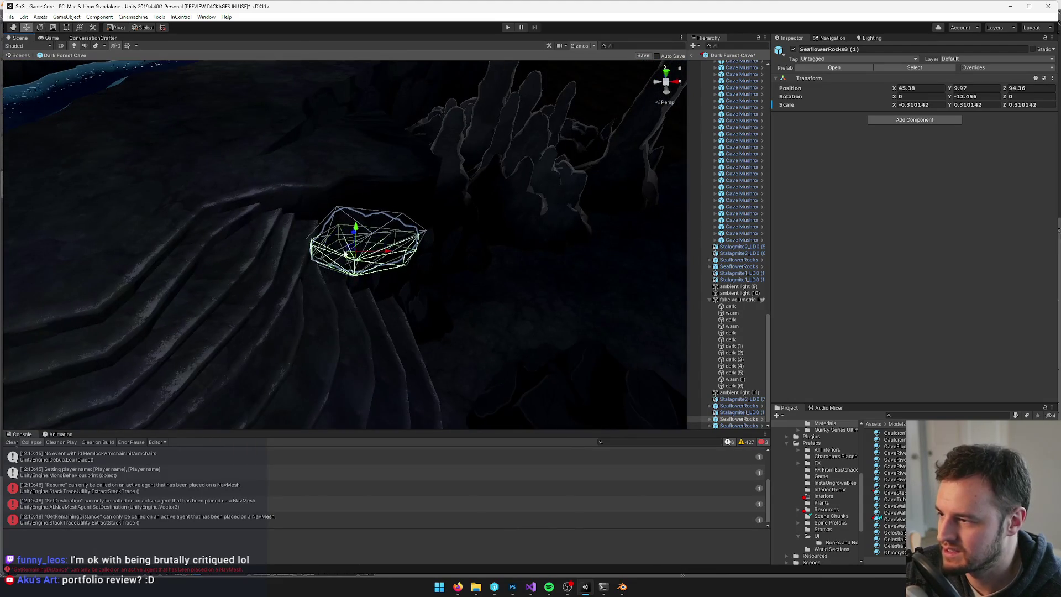
click(318, 271)
click(356, 254)
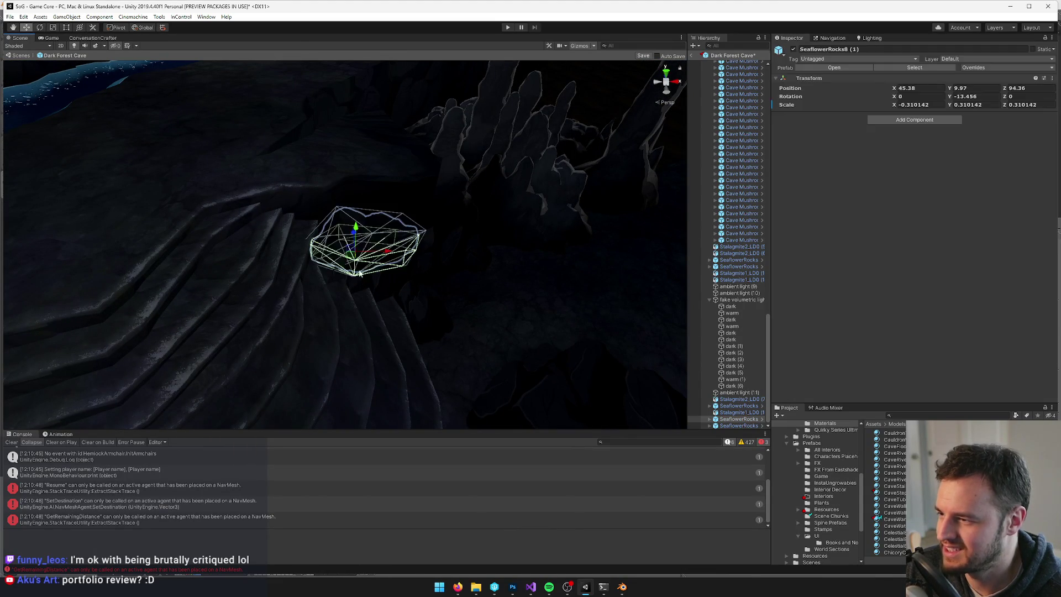
drag(351, 260, 332, 268)
scroll(332, 271, up, 3)
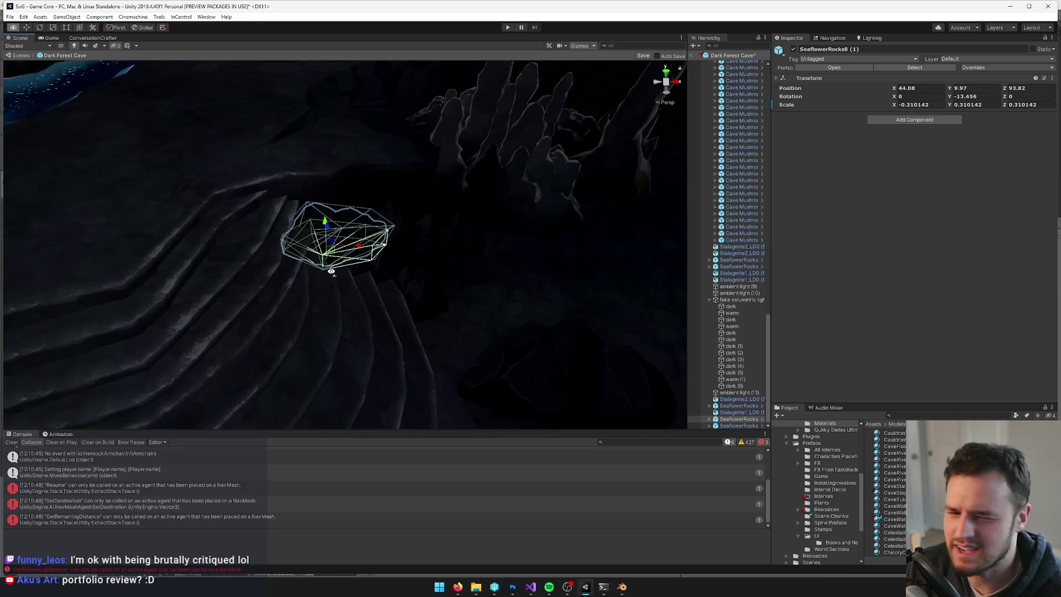
key(e)
mouse_move(321, 227)
mouse_down()
mouse_move(344, 224)
mouse_move(346, 210)
mouse_move(371, 218)
mouse_move(350, 246)
mouse_move(333, 245)
mouse_up()
Check the rock against the cliffs, then select and frame the dark quad.
key(w)
mouse_move(453, 232)
alt+mouse_down()
mouse_move(415, 213)
mouse_move(357, 300)
mouse_move(362, 327)
mouse_move(349, 344)
mouse_move(364, 296)
mouse_move(363, 311)
alt+mouse_up()
key(e)
key(w)
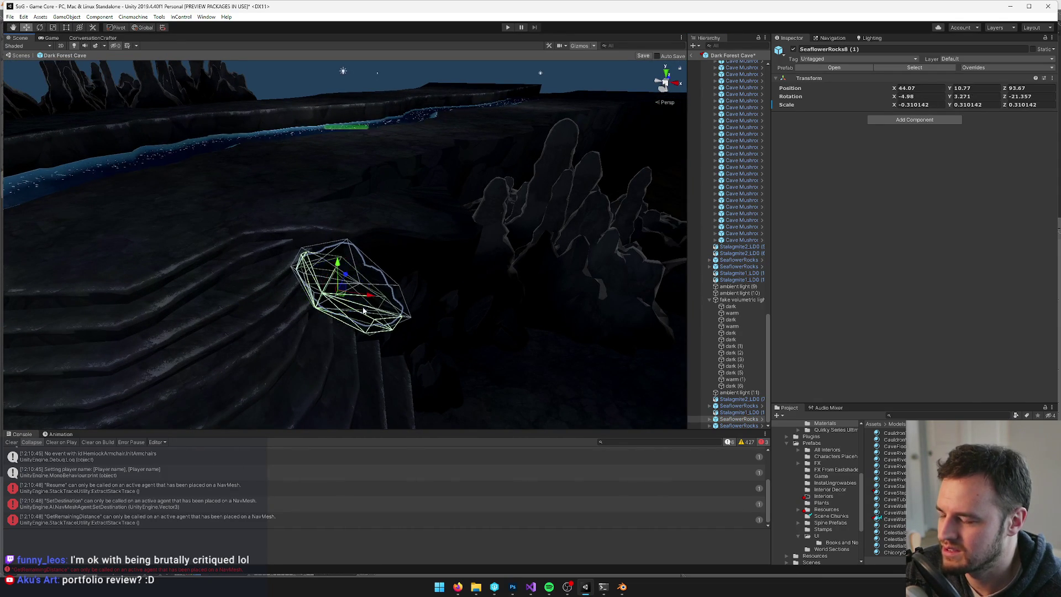
click(731, 333)
key(f)
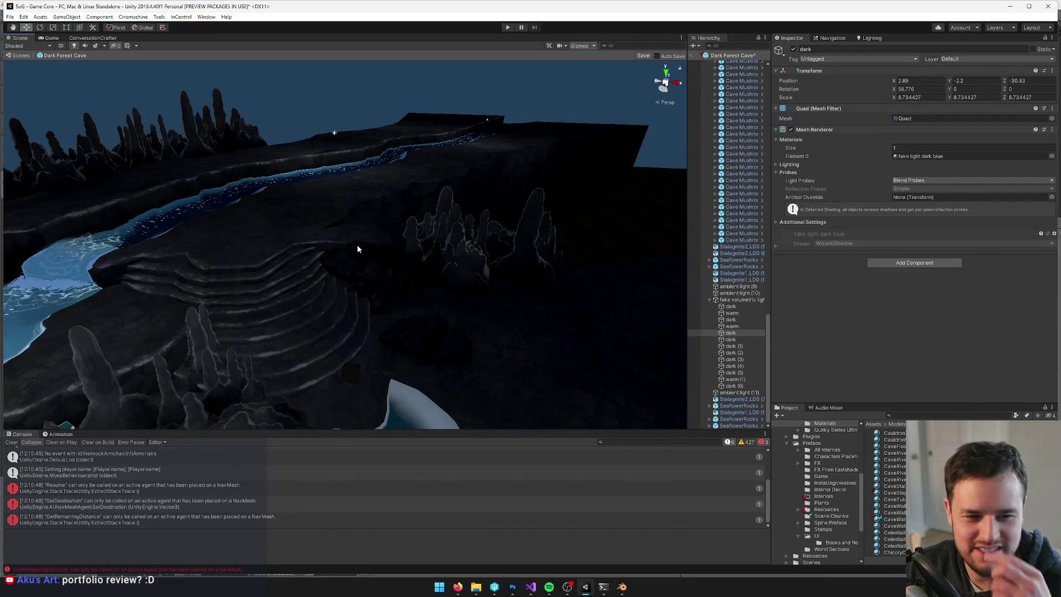
Select SeaflowerRocks10 (2) and move it onto the terraces.
mouse_move(359, 247)
right_down()
mouse_move(346, 243)
mouse_move(394, 277)
mouse_move(224, 265)
mouse_move(397, 300)
mouse_move(352, 253)
mouse_move(442, 284)
mouse_move(366, 258)
mouse_move(398, 230)
mouse_move(655, 380)
right_up()
click(366, 258)
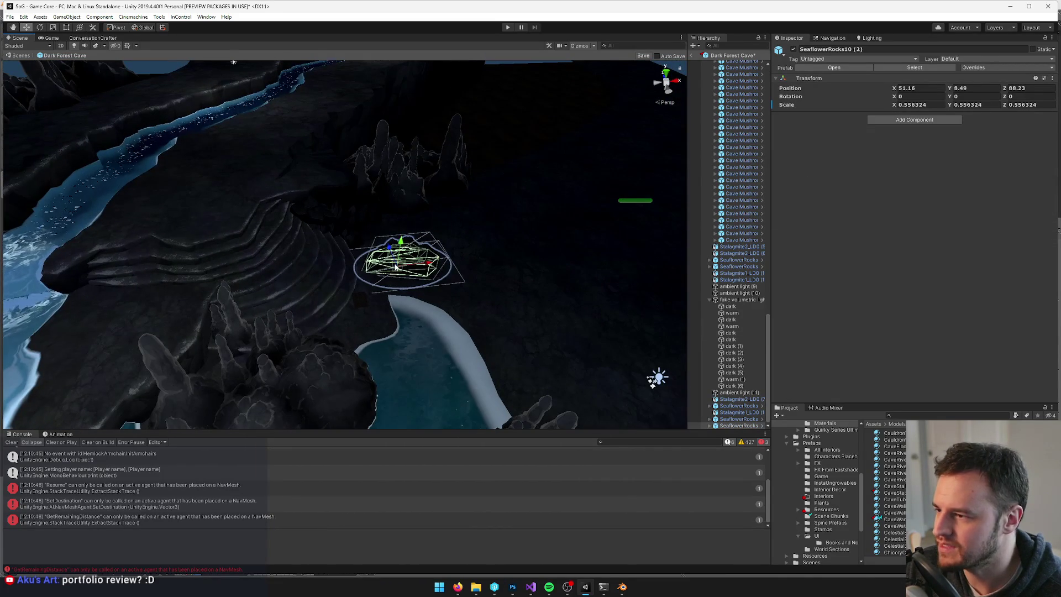
drag(227, 180, 230, 167)
right_drag(230, 167, 234, 184)
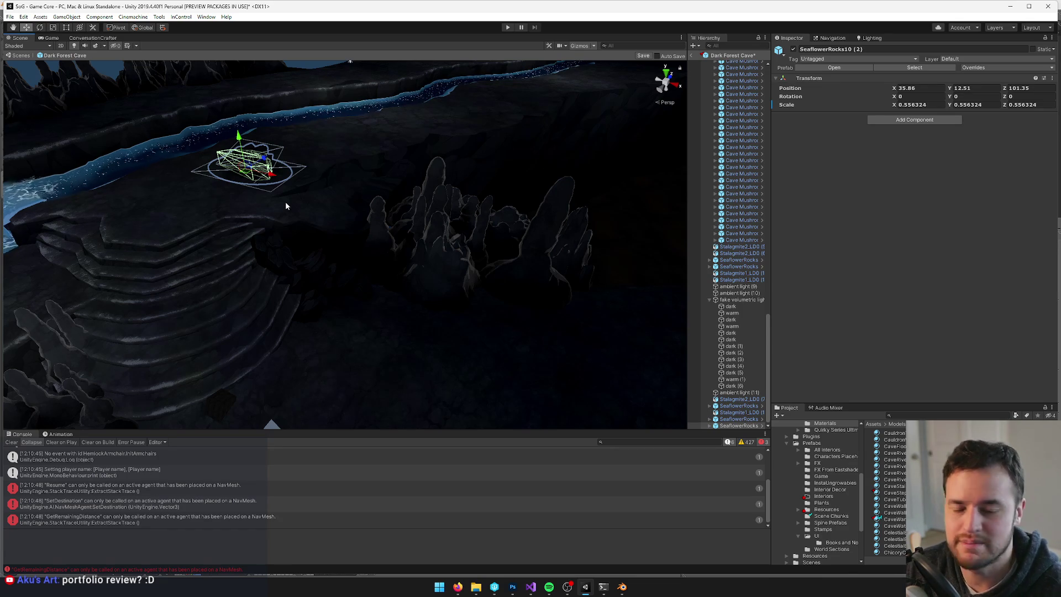
right_drag(362, 177, 415, 197)
key(w)
Select and frame SeaflowerRocks8 (1), inspecting it from several angles.
click(415, 196)
key(f)
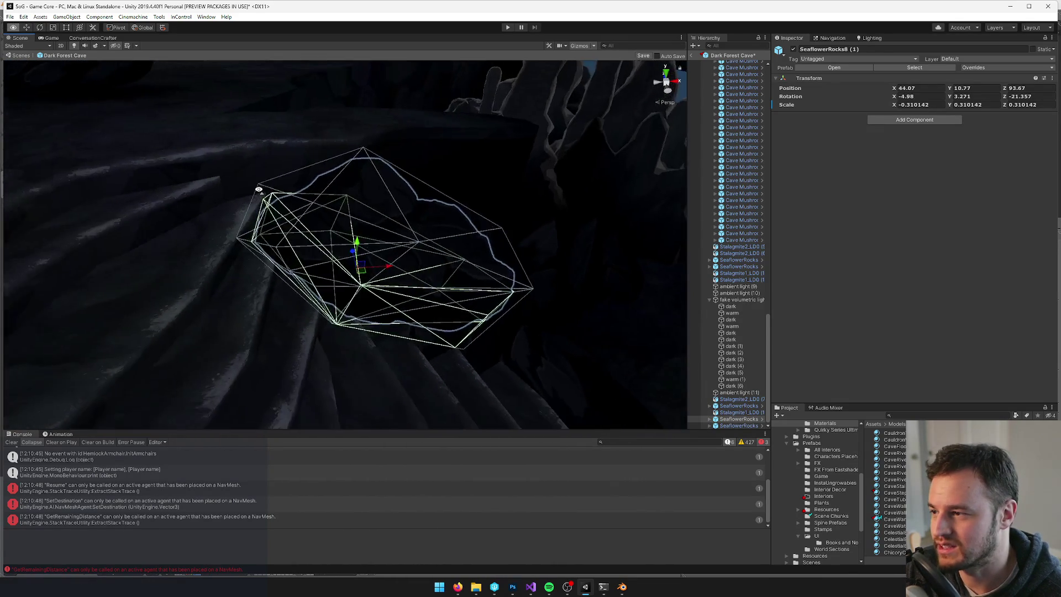
right_drag(431, 251, 424, 244)
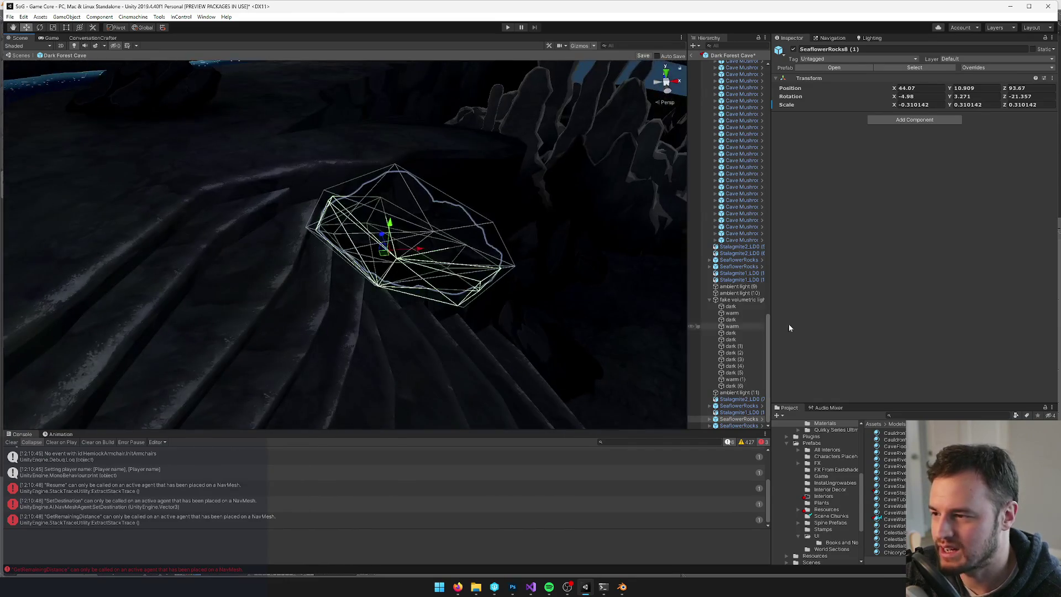
click(740, 279)
click(324, 246)
mouse_move(324, 245)
right_down()
mouse_move(403, 246)
mouse_move(298, 248)
right_up()
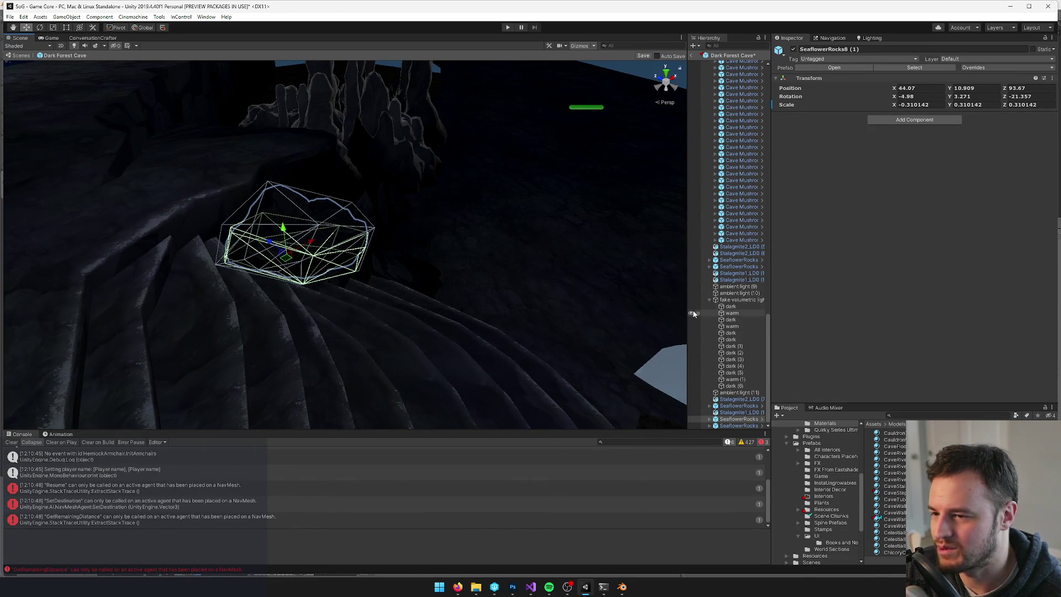
double_click(731, 307)
right_drag(362, 263, 488, 284)
Shift SeaflowerRocks8 (1) along the terraces to 44.07, 10.909, 94.52.
click(436, 279)
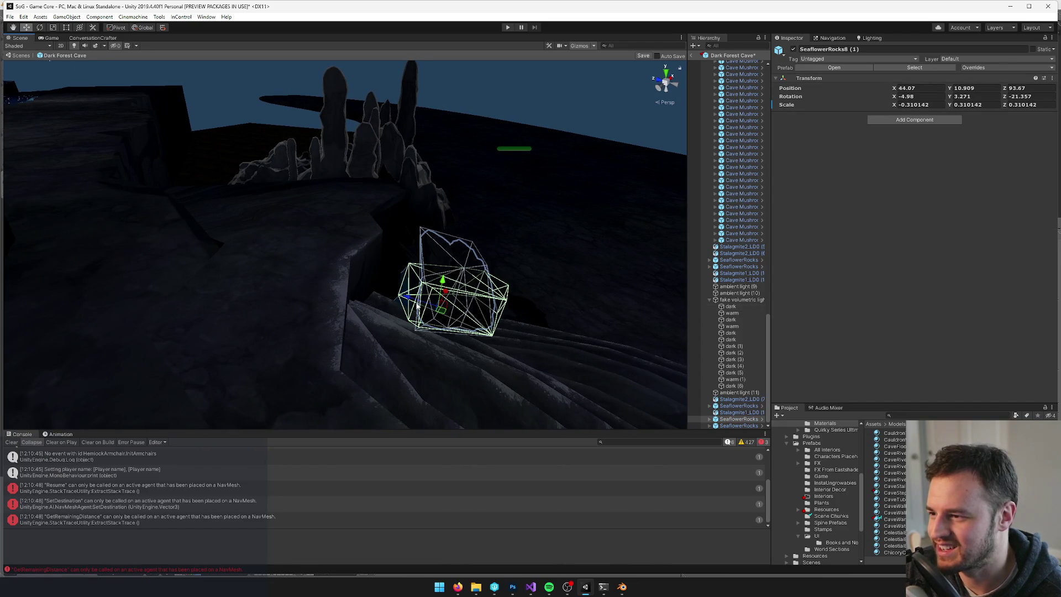
drag(397, 300, 376, 294)
click(620, 288)
mouse_move(620, 288)
right_down()
mouse_move(272, 289)
mouse_move(283, 290)
right_up()
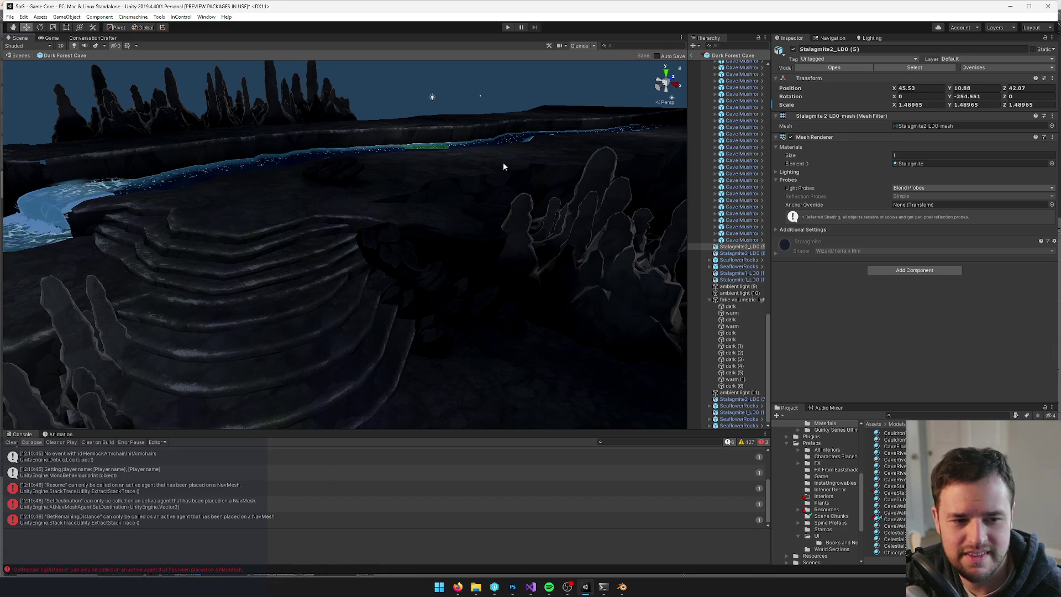
click(41, 38)
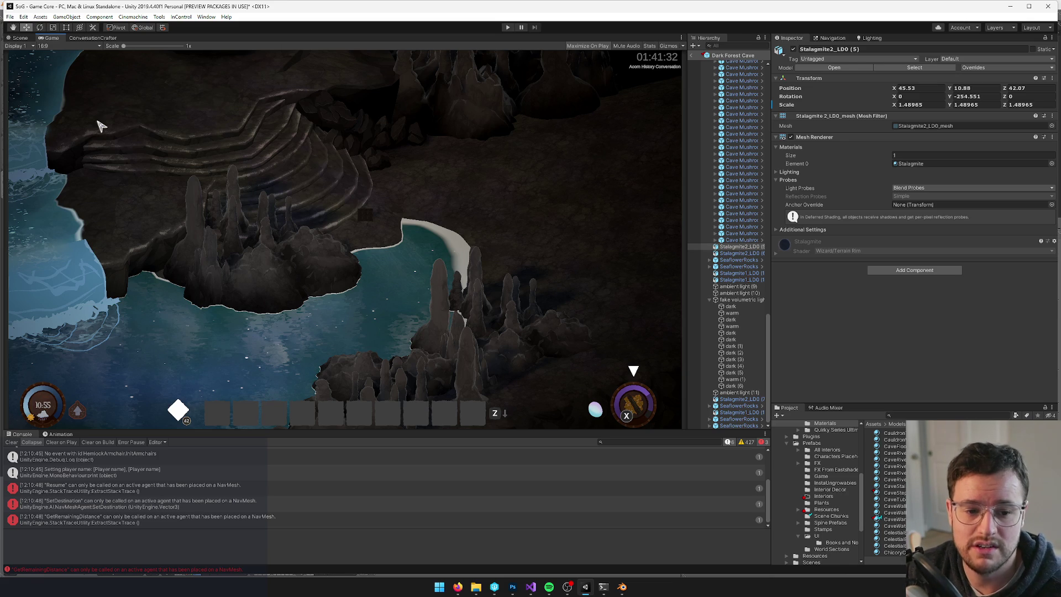
click(12, 39)
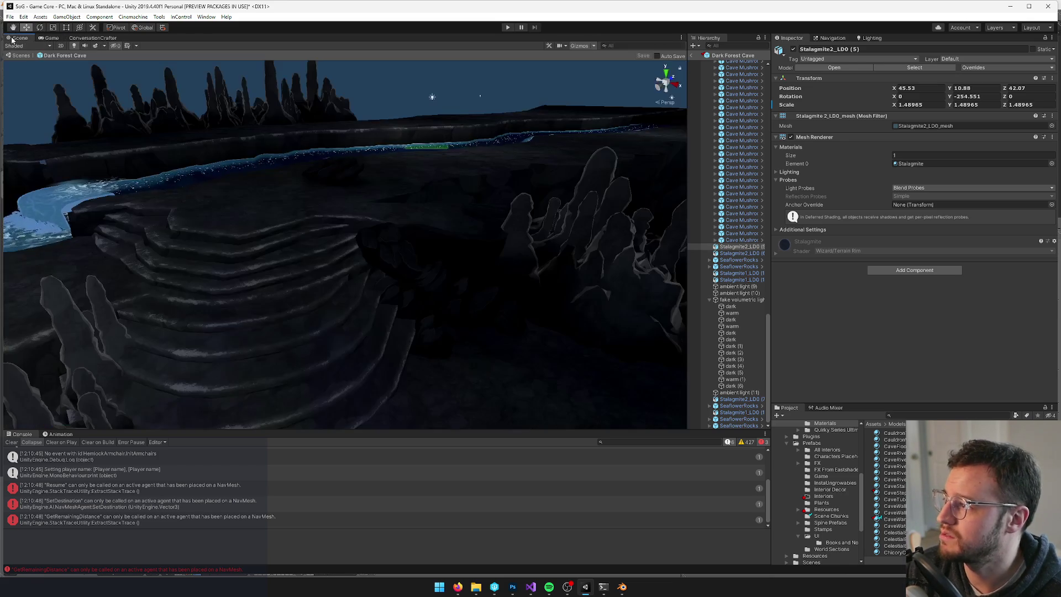
Rotate SeaflowerRocks8 (1) to a Z rotation of -29.674, then frame the dark quad.
scroll(322, 215, up, 5)
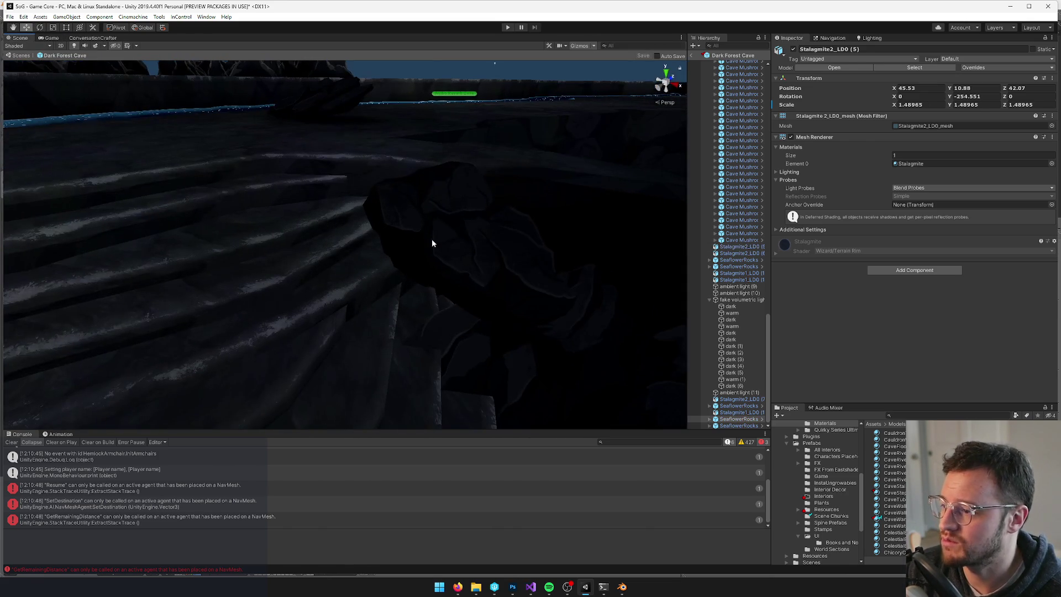
click(432, 243)
mouse_move(432, 243)
right_down()
mouse_move(467, 234)
mouse_move(447, 237)
mouse_move(446, 221)
mouse_move(406, 283)
right_up()
scroll(405, 284, up, 2)
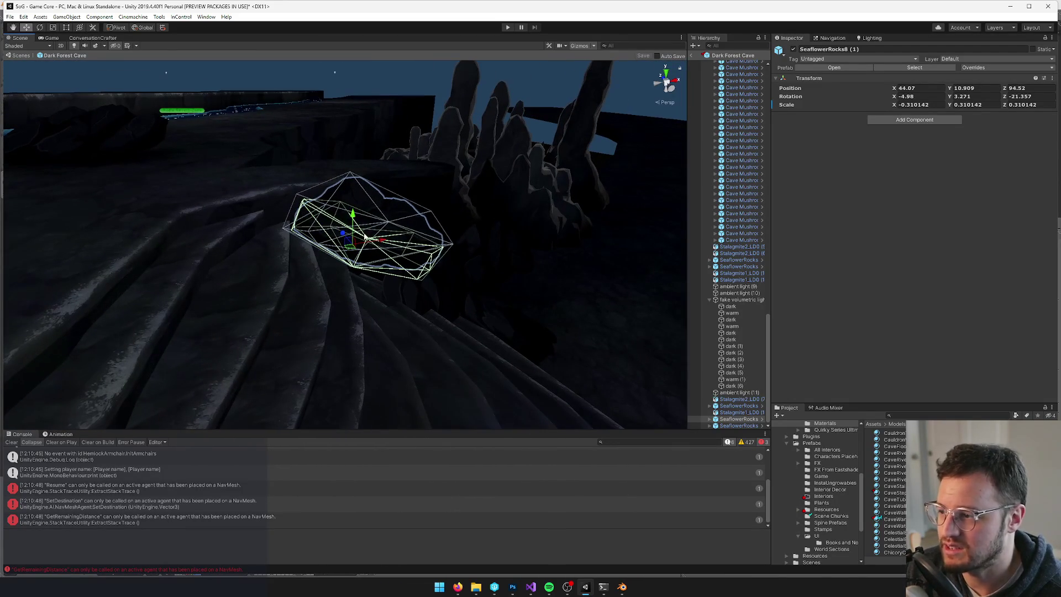
right_drag(461, 220, 409, 255)
key(e)
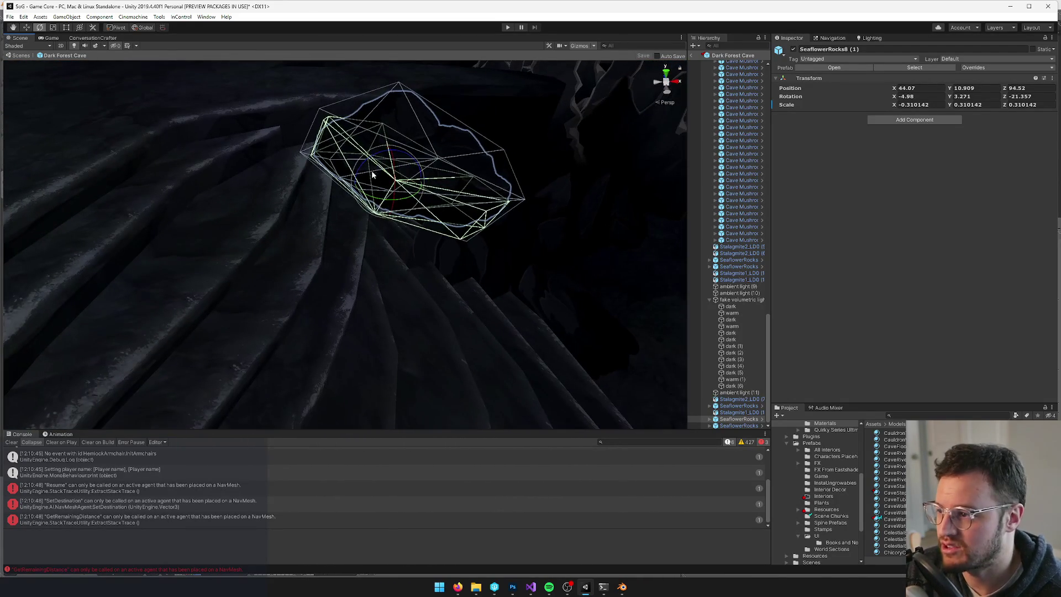
mouse_move(376, 162)
mouse_down()
mouse_move(391, 168)
mouse_move(387, 208)
mouse_up()
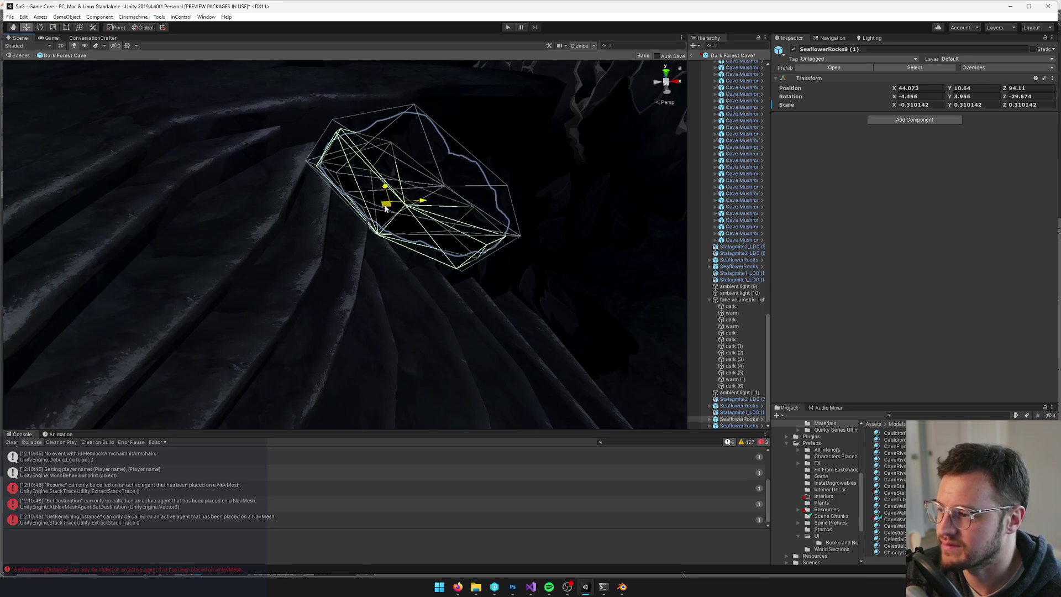
double_click(732, 334)
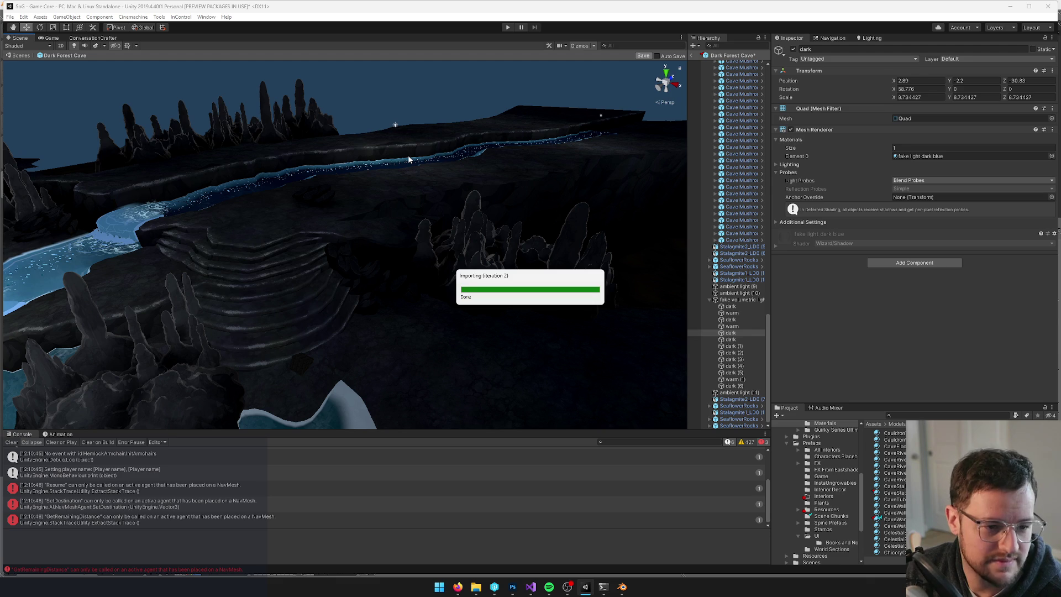
Compare the Game and Scene views, then delete the SeaflowerRocks8 (1) rock.
click(49, 39)
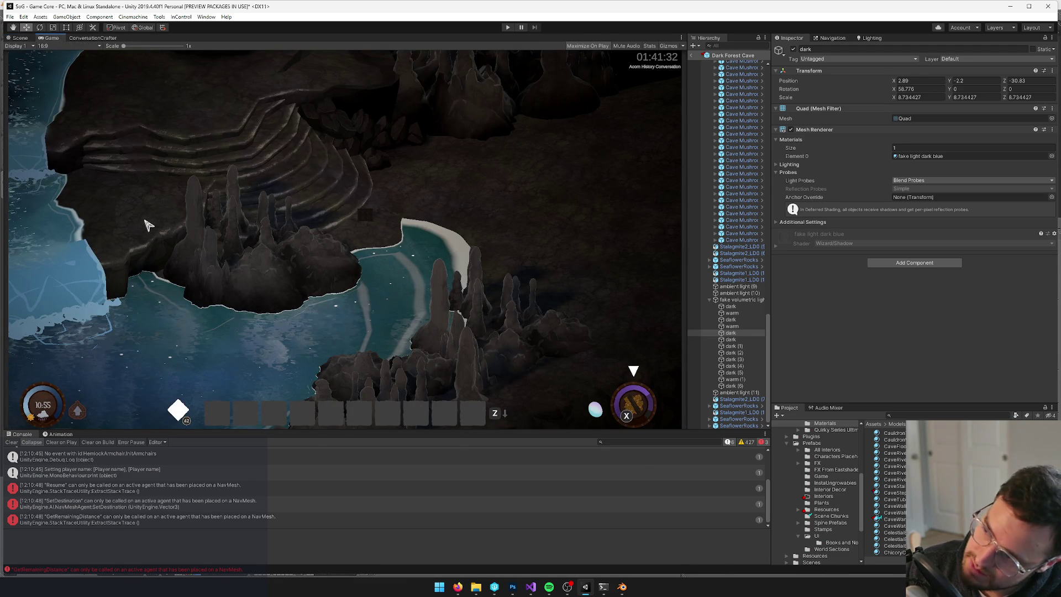
click(20, 38)
scroll(376, 211, up, 5)
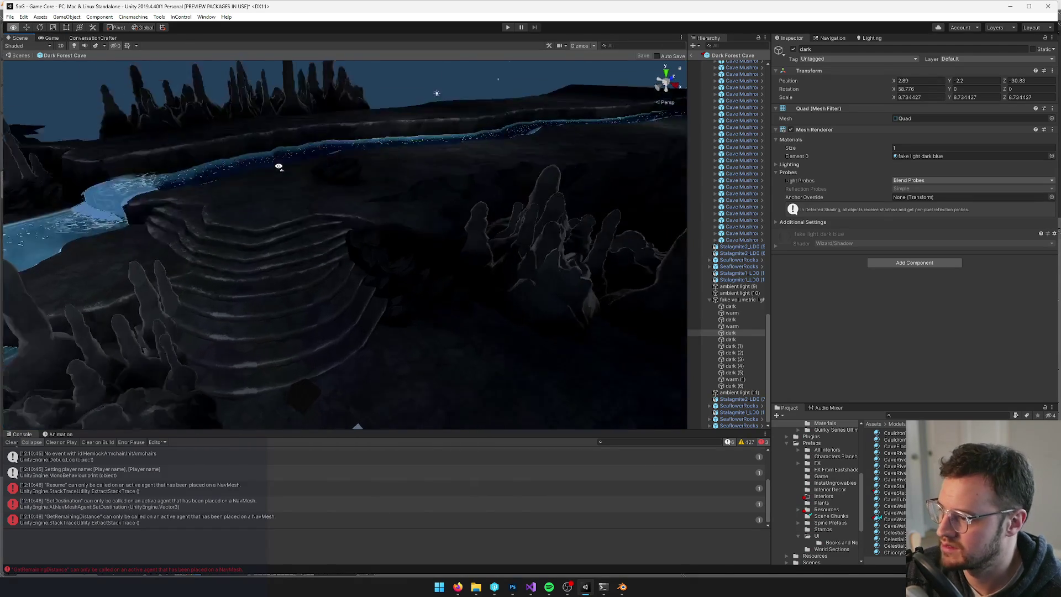
click(376, 210)
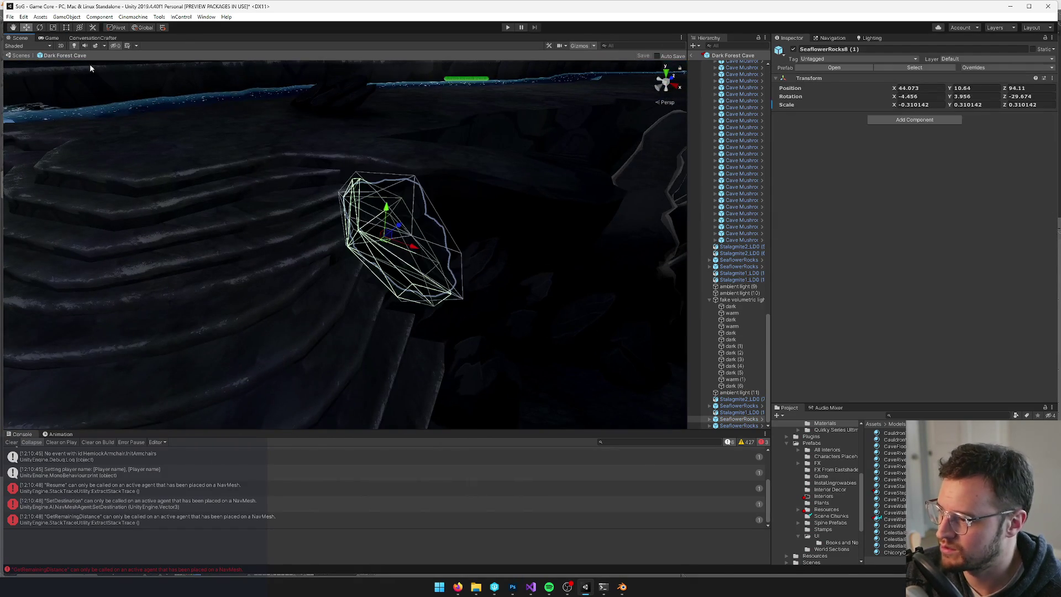
click(49, 38)
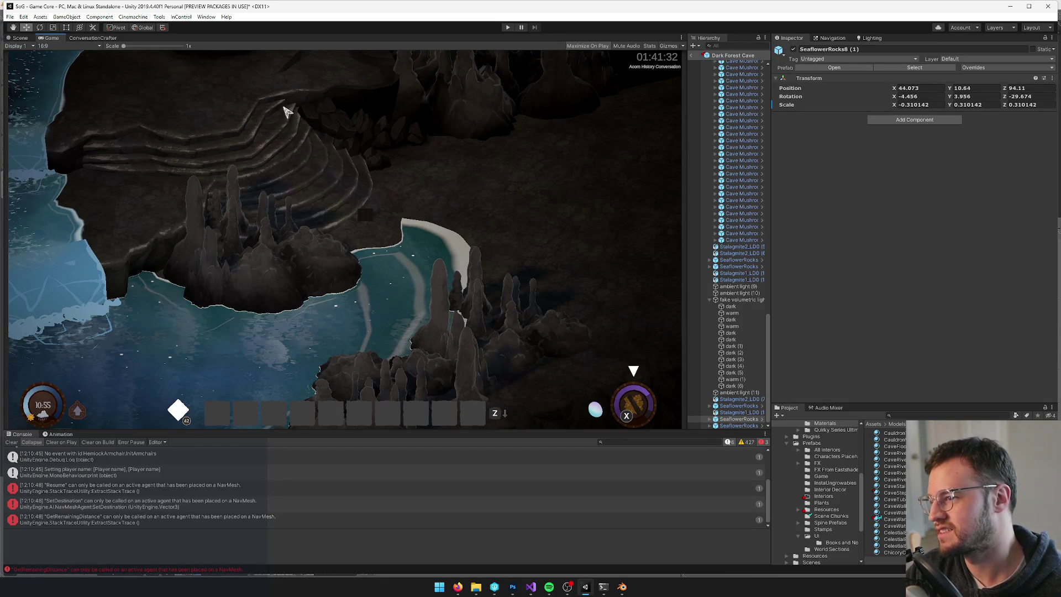
click(25, 37)
key(Delete)
Select Stalagmite2_LD0 (7), Stalagmite1_LD0 (3) and Stalagmite1_LD0 (14) around the terraces.
mouse_move(307, 144)
right_down()
mouse_move(388, 208)
mouse_move(514, 213)
right_up()
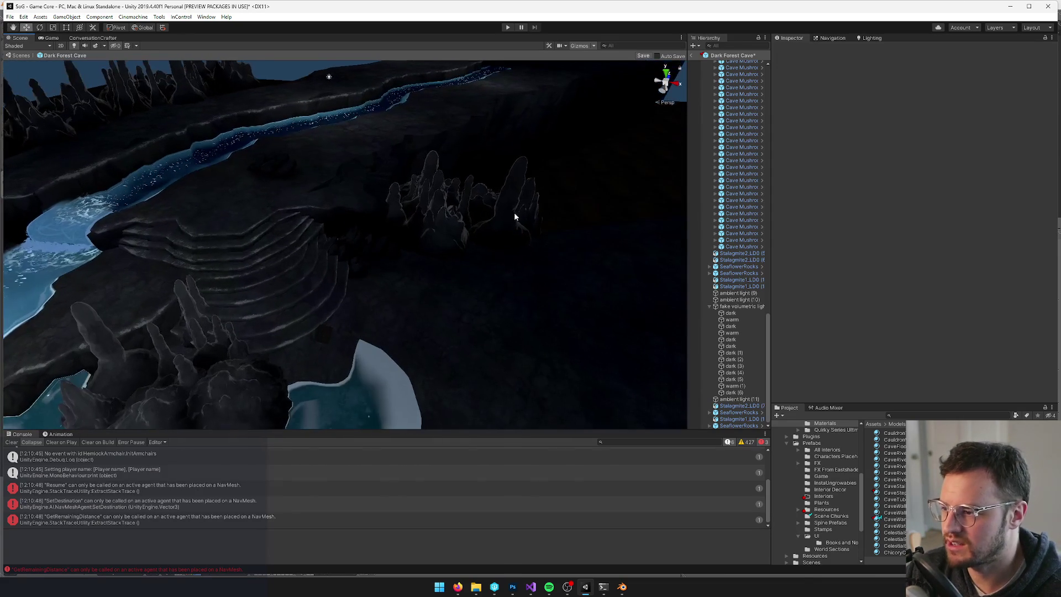
click(434, 222)
click(434, 222)
right_drag(434, 222, 217, 166)
click(127, 194)
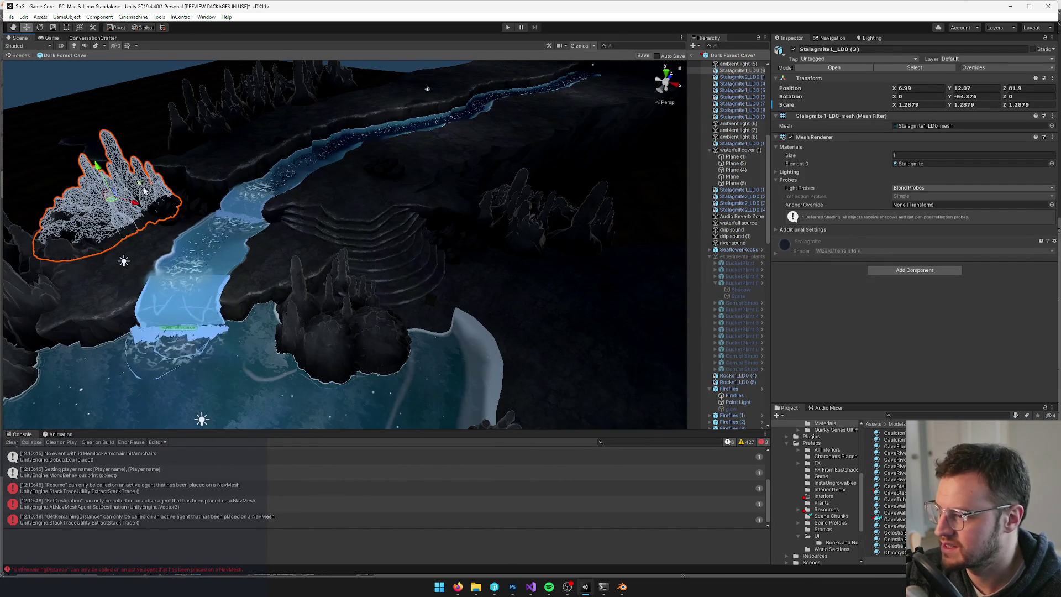
click(531, 204)
mouse_move(530, 204)
right_down()
mouse_move(194, 220)
mouse_move(137, 100)
mouse_move(171, 96)
right_up()
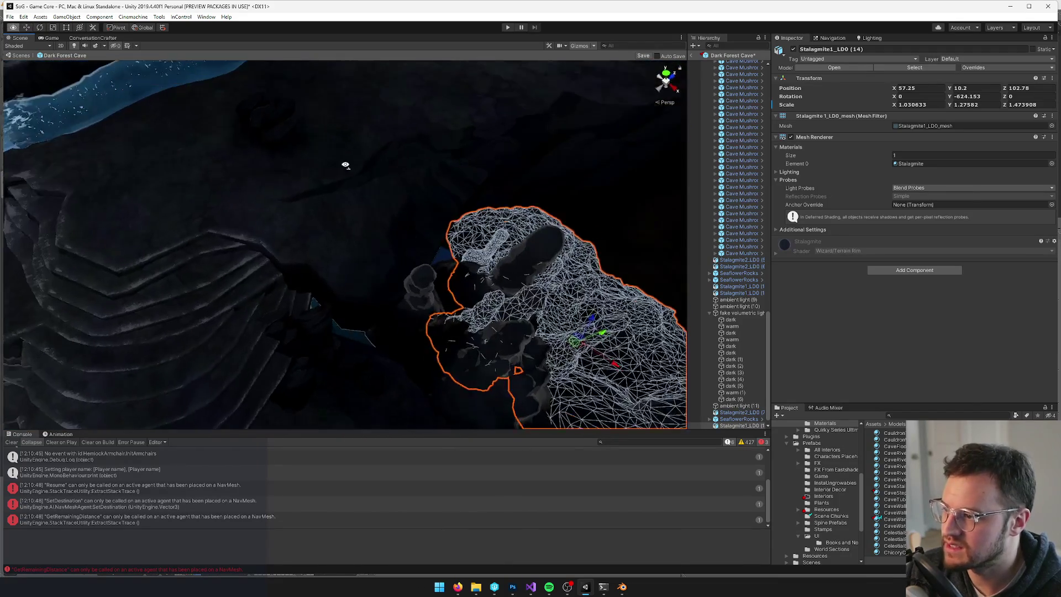
Switch to Blender and put the GiantCave stair piece Plane.014 into Edit Mode.
key(alt+Tab)
mouse_move(349, 183)
middle_down()
mouse_move(439, 203)
mouse_move(458, 300)
middle_up()
right_click(458, 299)
key(Tab)
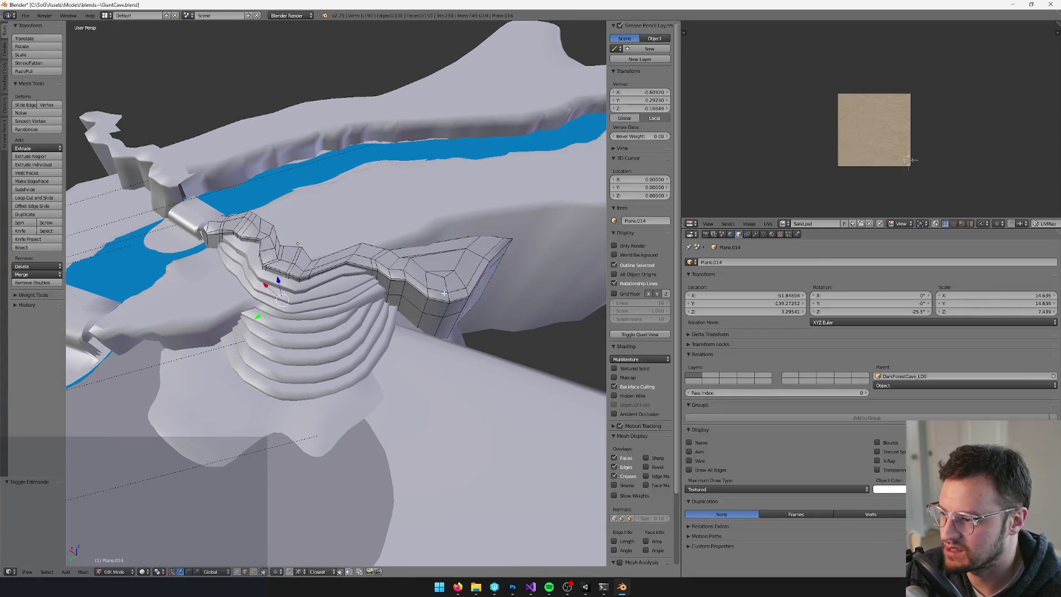
Unwrap all faces of Plane.014 and scale its UVs up in two passes, then leave Edit Mode.
key(a)
key(u)
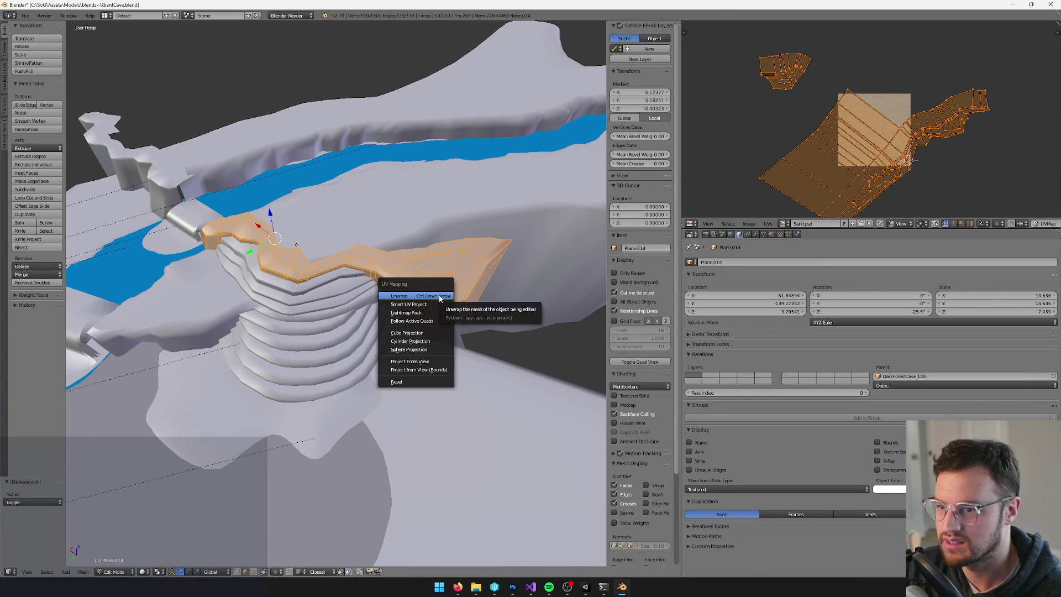
click(440, 297)
key(s)
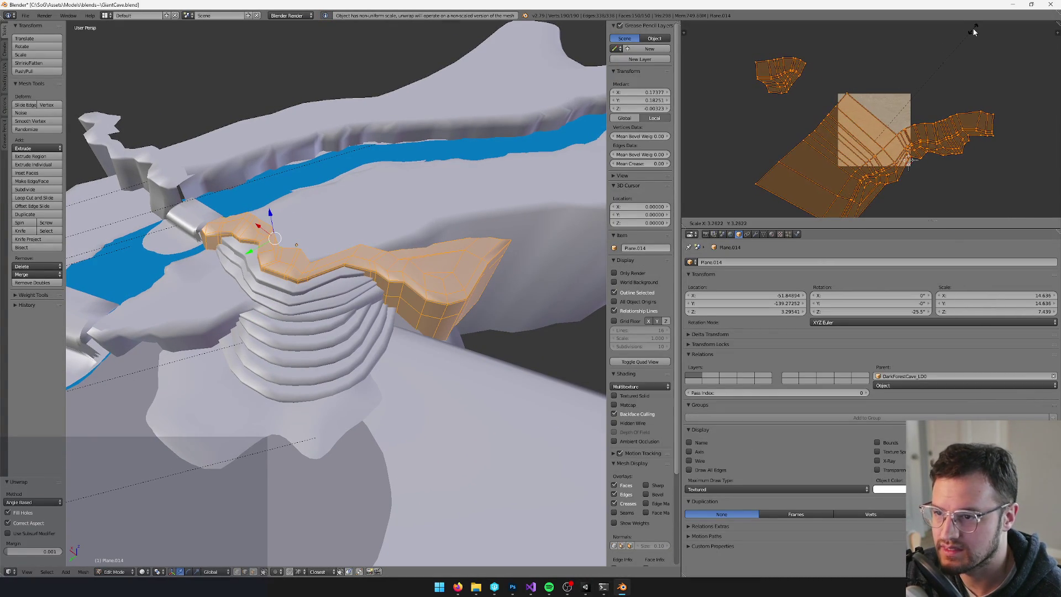
click(976, 28)
key(s)
click(902, 70)
key(Tab)
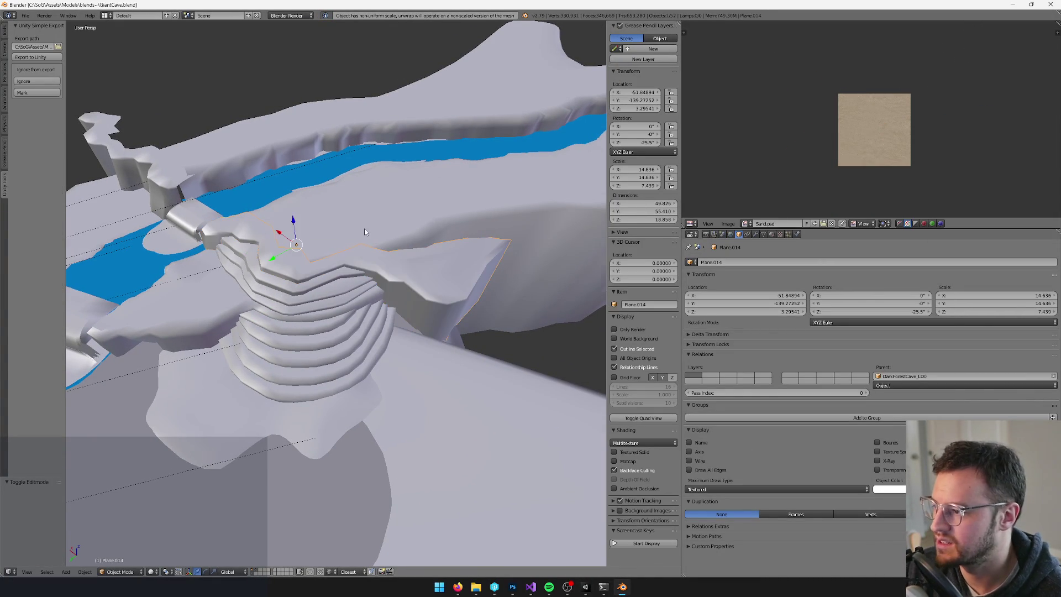
scroll(363, 228, up, 3)
key(alt+Tab)
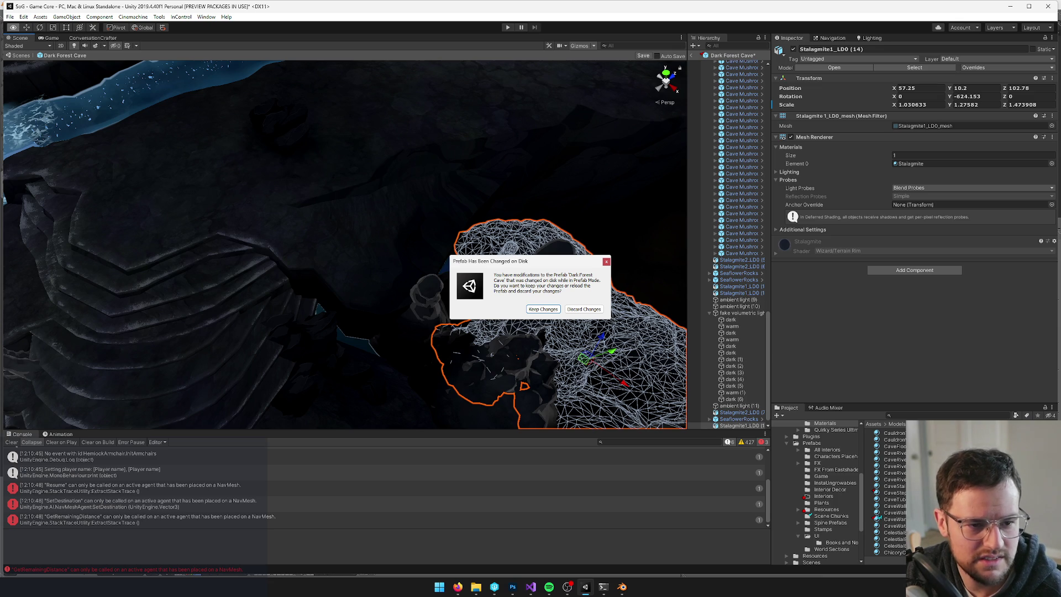
Keep the existing Dark Forest Cave prefab edits after DarkForestCave_LD0.dae reimports.
click(541, 309)
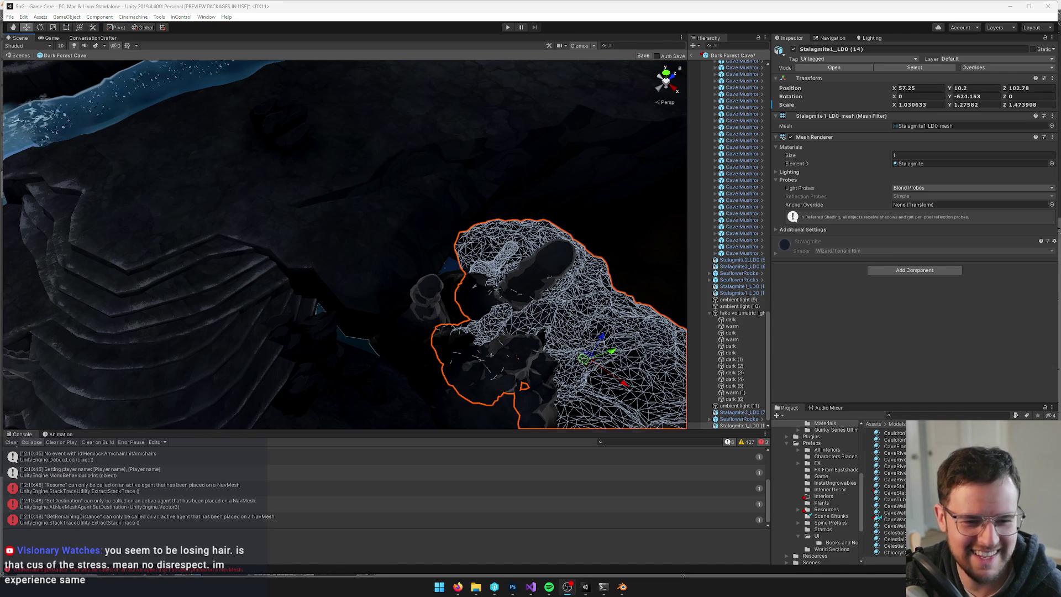
Orbit around the stalagmites, undo a trial move, and select Stalagmite1_LD0 (14).
mouse_move(432, 222)
alt+mouse_down()
mouse_move(400, 223)
mouse_move(517, 210)
alt+mouse_up()
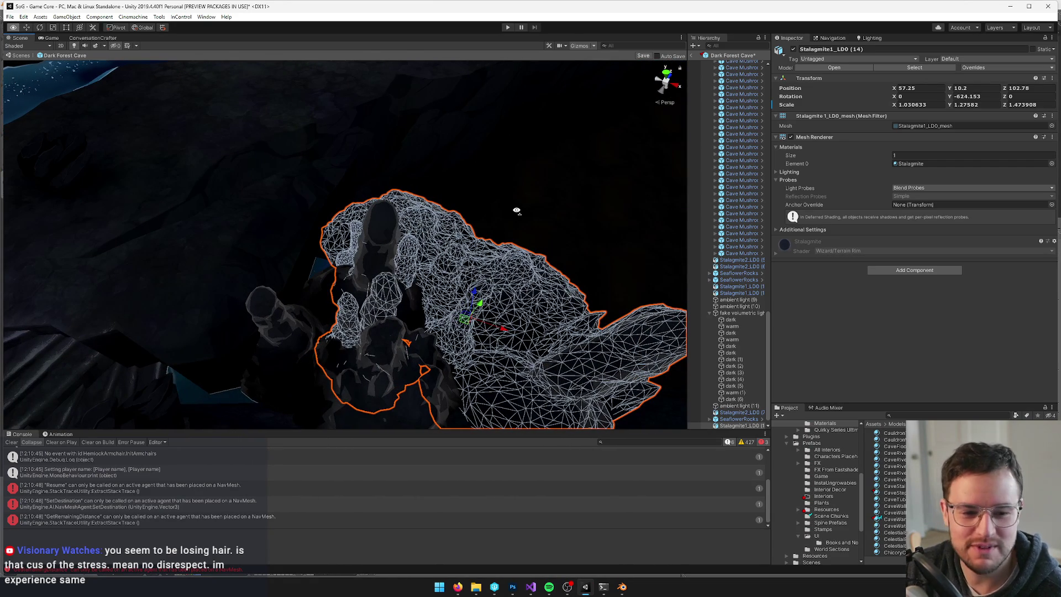
scroll(517, 206, down, 10)
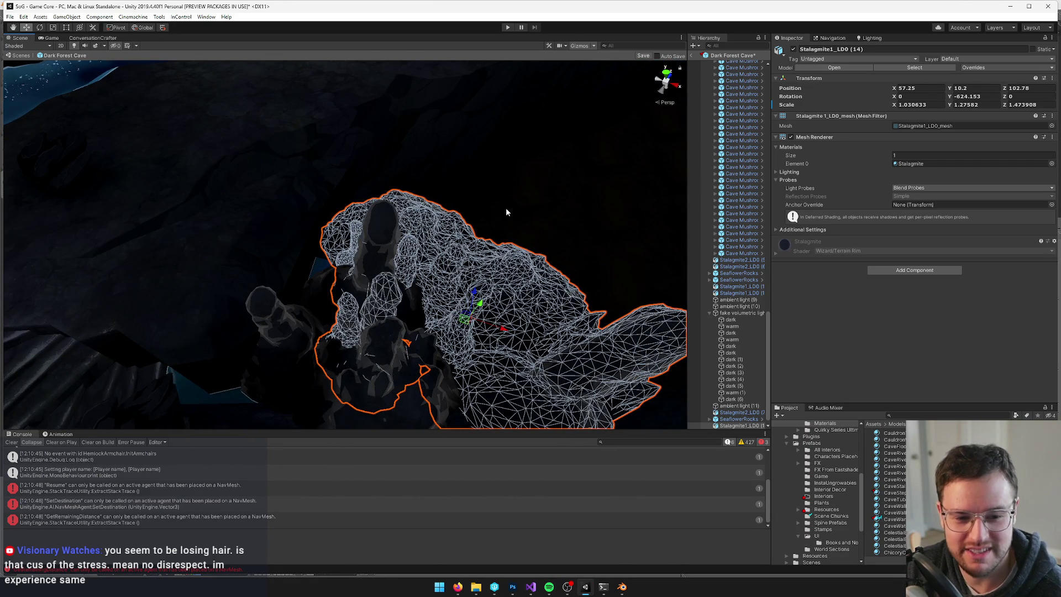
mouse_move(451, 219)
alt+mouse_down()
mouse_move(483, 170)
mouse_move(476, 182)
alt+mouse_up()
scroll(475, 188, up, 5)
mouse_move(423, 240)
mouse_down()
mouse_move(569, 240)
mouse_move(552, 237)
mouse_up()
key(ctrl+z)
mouse_move(343, 228)
alt+mouse_down()
mouse_move(494, 241)
mouse_move(246, 208)
mouse_move(358, 191)
mouse_move(343, 188)
mouse_move(348, 180)
mouse_move(431, 226)
alt+mouse_up()
click(398, 239)
click(494, 240)
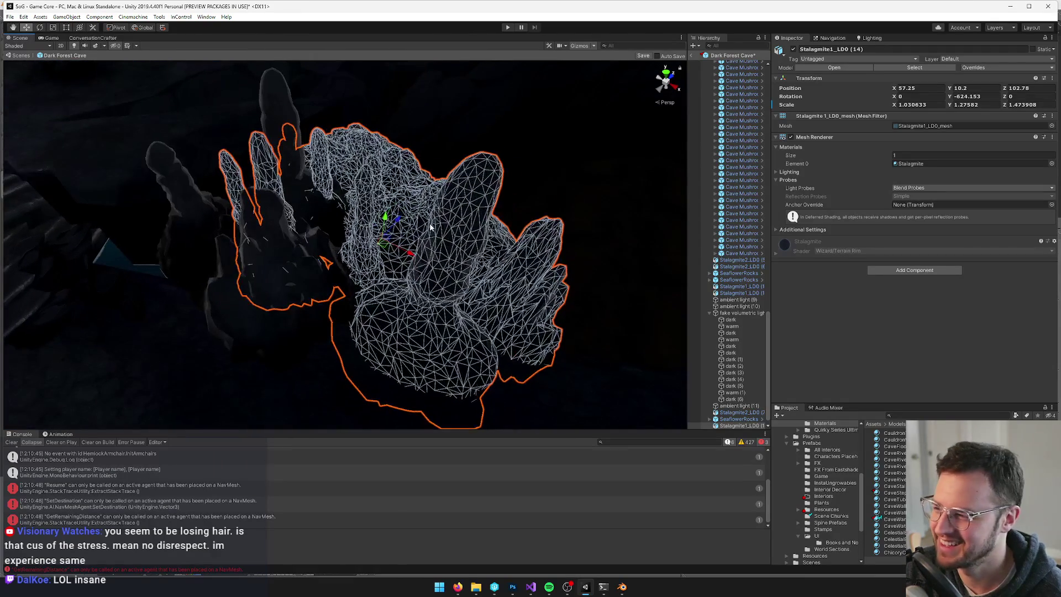
Pull back over the cave, tilt down onto the stalagmites, and select the stalagmite cluster.
alt+drag(319, 201, 336, 197)
scroll(330, 199, down, 5)
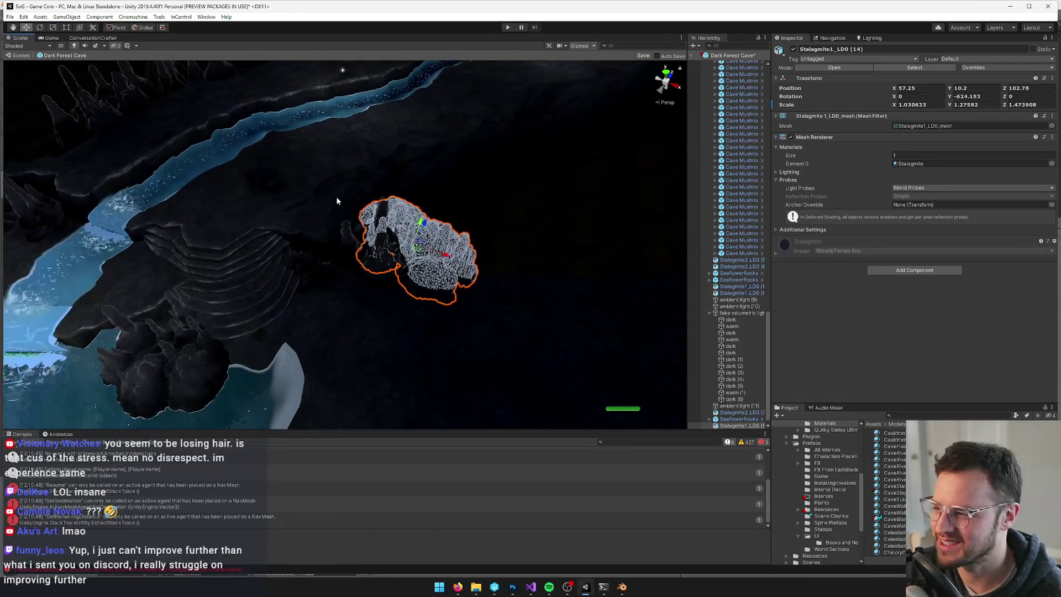
click(438, 208)
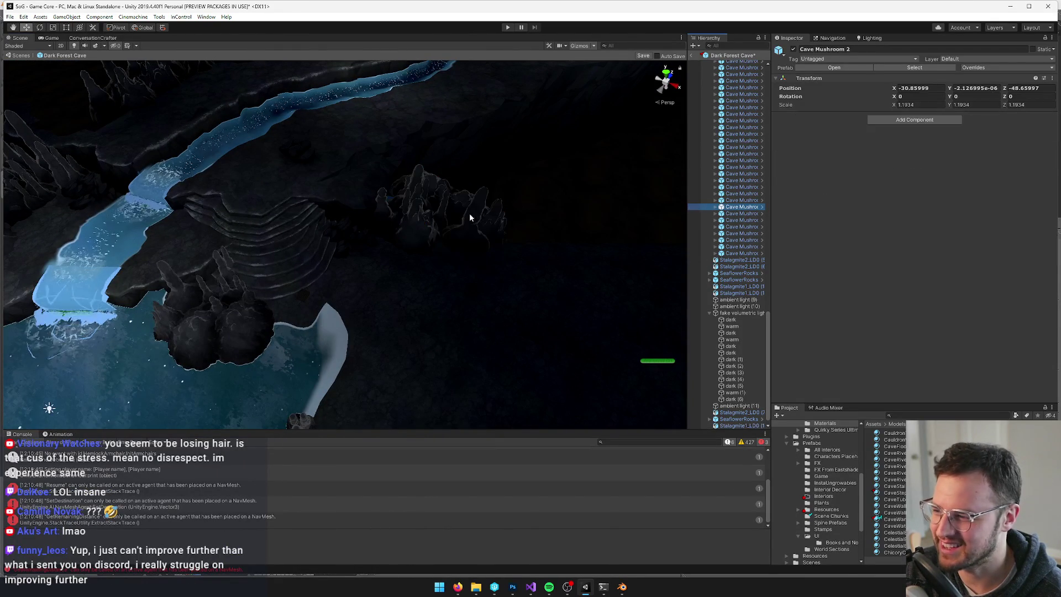
click(393, 215)
scroll(431, 204, up, 5)
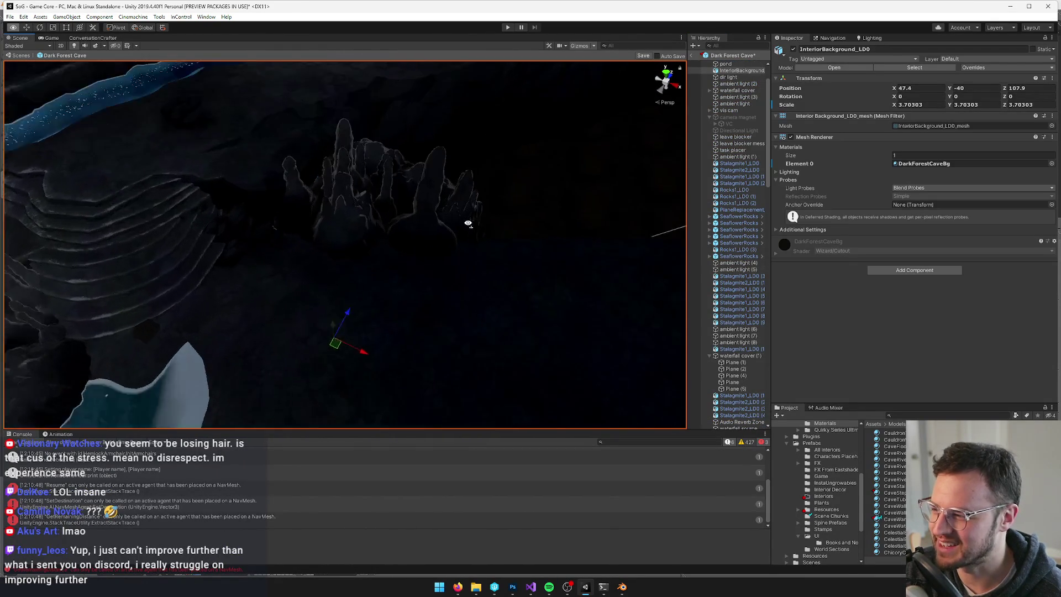
alt+drag(466, 220, 350, 159)
click(350, 158)
scroll(426, 177, down, 8)
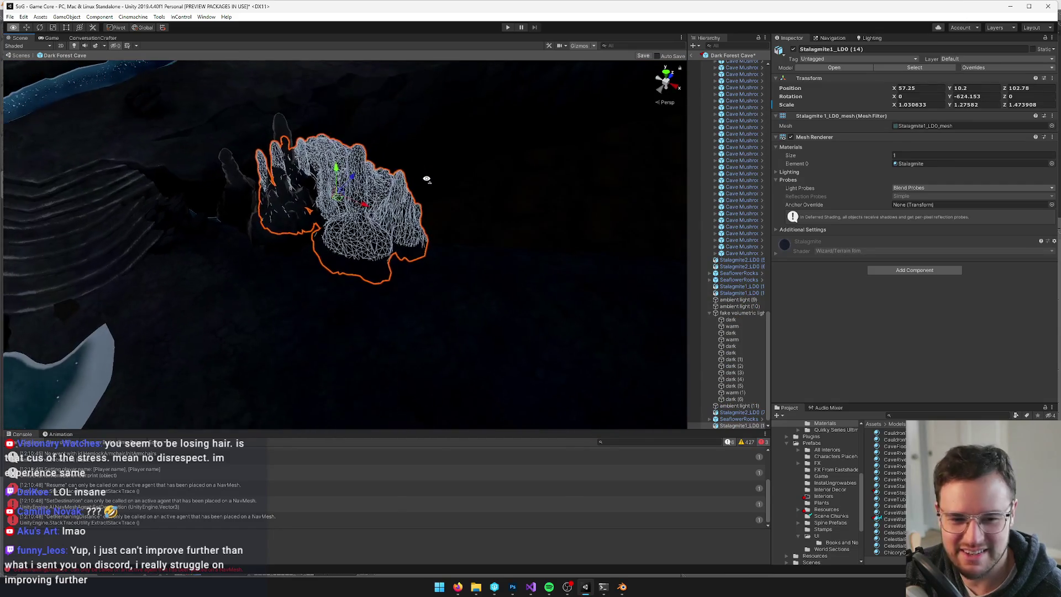
Duplicate the stalagmite cluster and move the copy left, up and over the terraces.
alt+drag(427, 179, 453, 182)
key(ctrl+d)
drag(433, 220, 312, 220)
key(f)
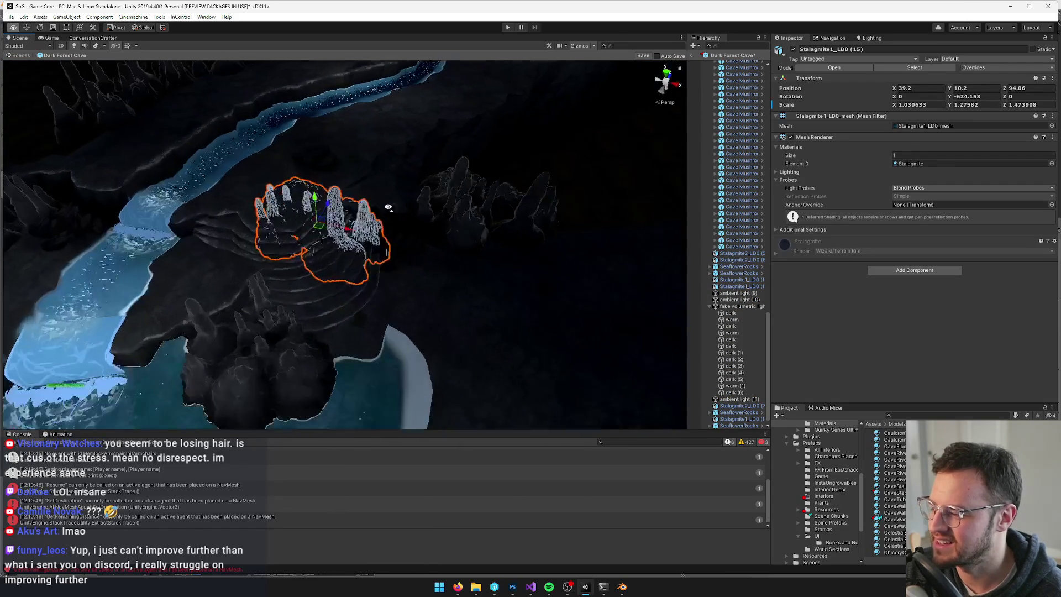
mouse_move(393, 184)
mouse_down()
mouse_move(398, 141)
mouse_move(220, 204)
mouse_move(442, 184)
mouse_up()
key(e)
key(w)
scroll(408, 226, up, 5)
mouse_move(408, 226)
mouse_down()
mouse_move(475, 199)
mouse_move(396, 199)
mouse_move(442, 185)
mouse_up()
Spin the stalagmite copy around its vertical axis, then view the wider cave.
key(e)
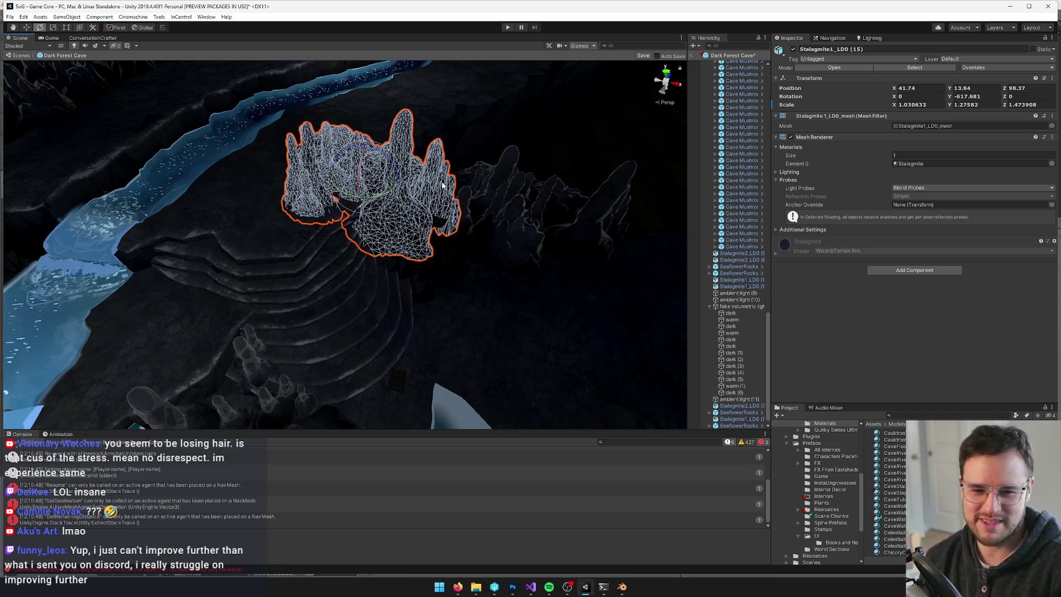
mouse_move(395, 190)
mouse_down()
mouse_move(482, 102)
mouse_move(442, 134)
mouse_move(472, 52)
mouse_move(420, 166)
mouse_move(379, 173)
mouse_move(437, 221)
mouse_move(456, 190)
mouse_move(447, 175)
mouse_up()
key(w)
click(721, 347)
key(f)
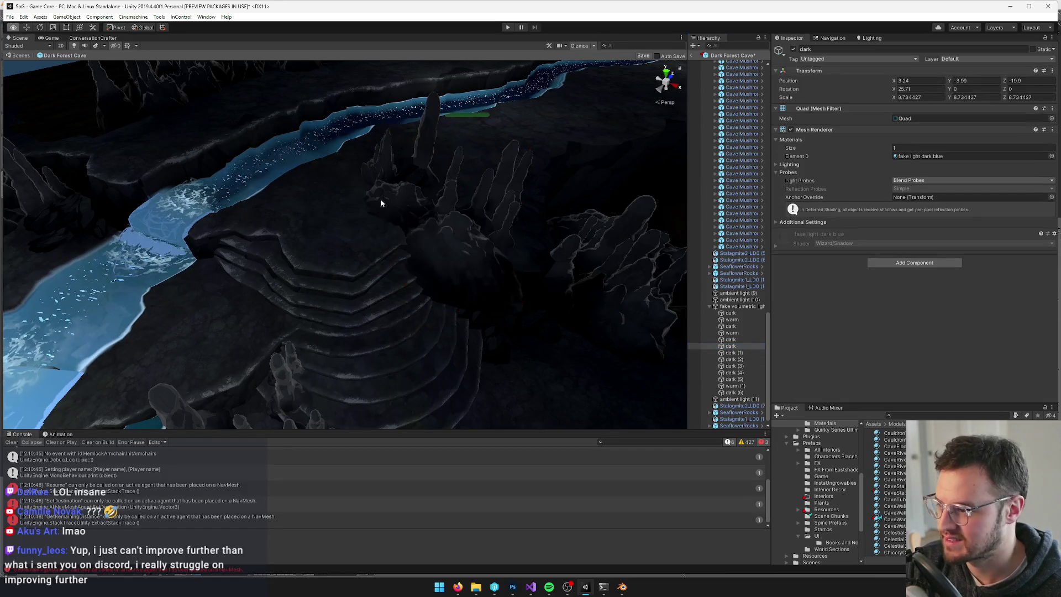
alt+drag(362, 173, 365, 251)
scroll(366, 251, up, 5)
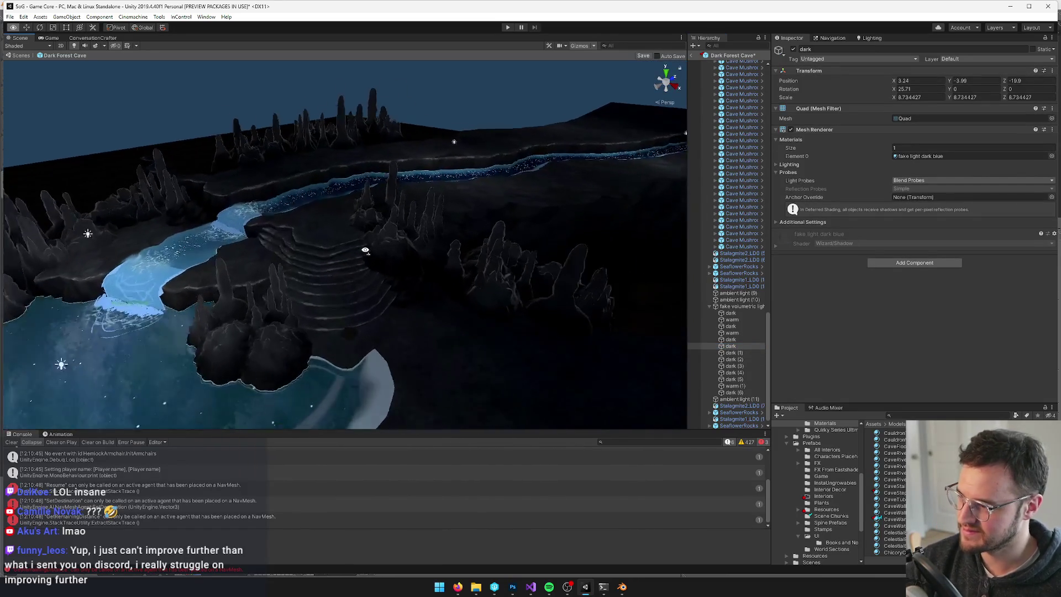
Reselect the copy and set it on the terrace steps at 42.9, 12.91, 99.6.
click(370, 203)
scroll(451, 245, up, 2)
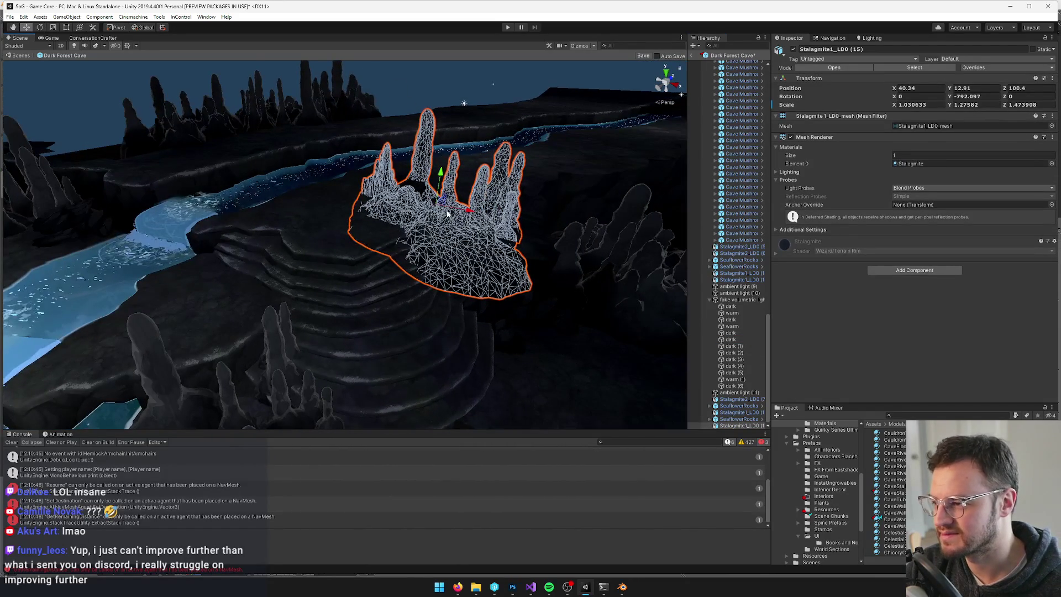
mouse_move(439, 202)
mouse_down()
mouse_move(481, 232)
mouse_move(464, 235)
mouse_move(479, 227)
mouse_move(466, 224)
mouse_up()
scroll(466, 223, down, 4)
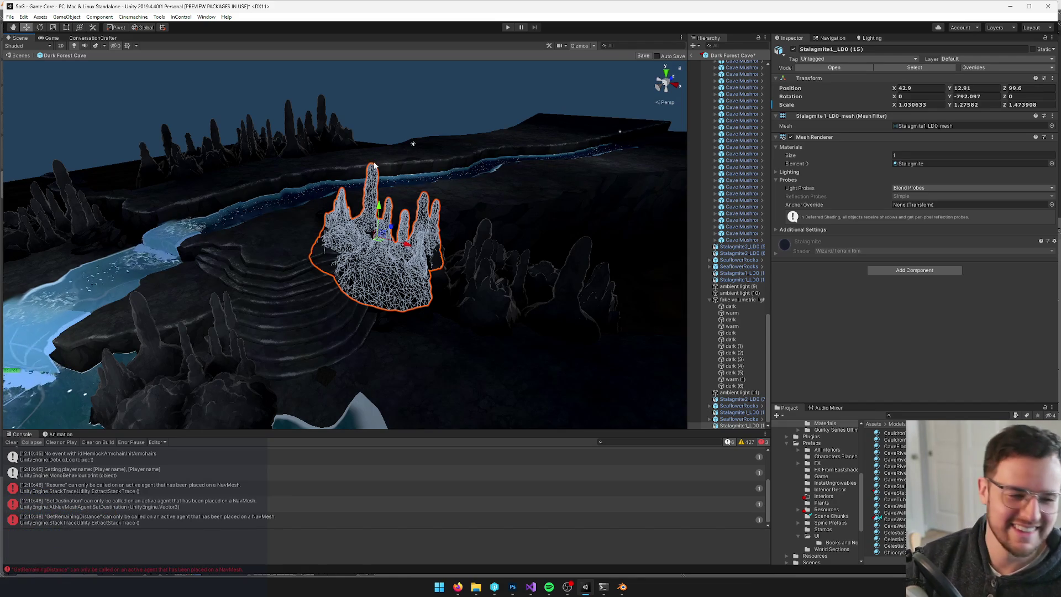
Fly in close to the Stalagmite1_LD0 (15) copy, reframe it, then bring up Windows Start.
key(alt+Tab)
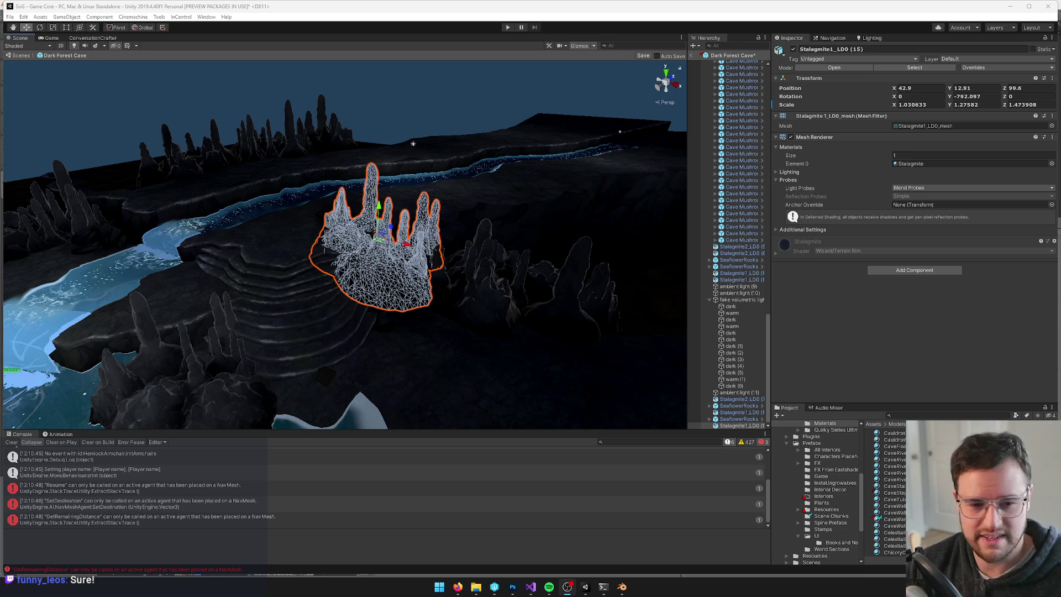
right_drag(412, 144, 471, 269)
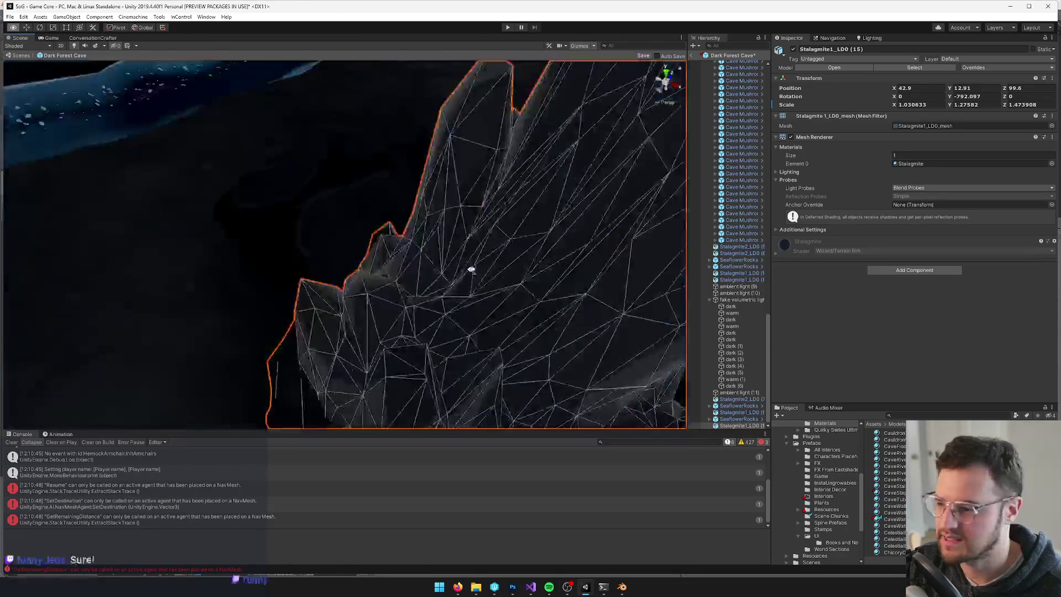
key(f)
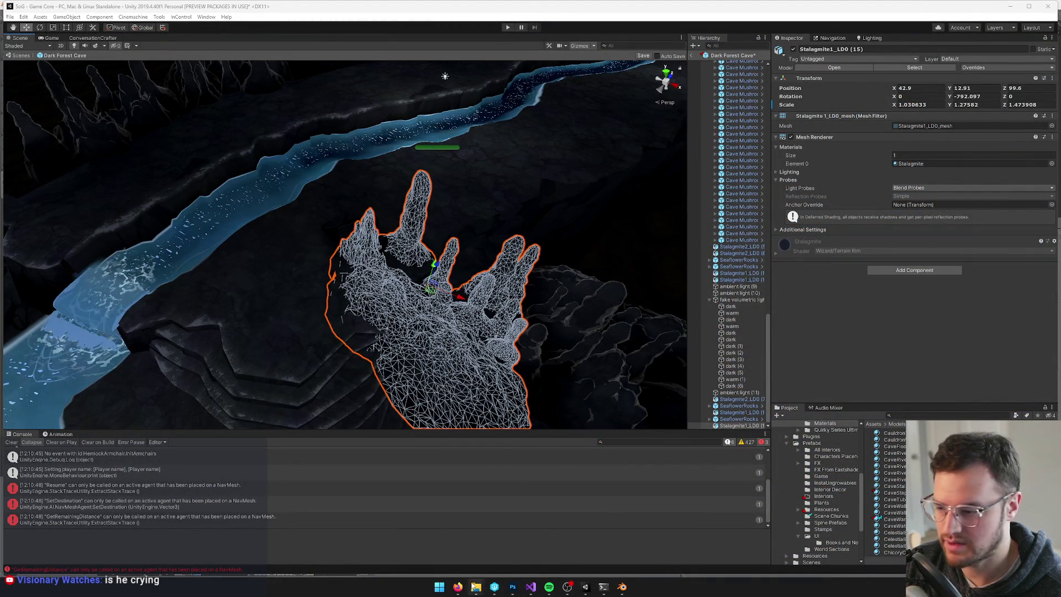
key(super)
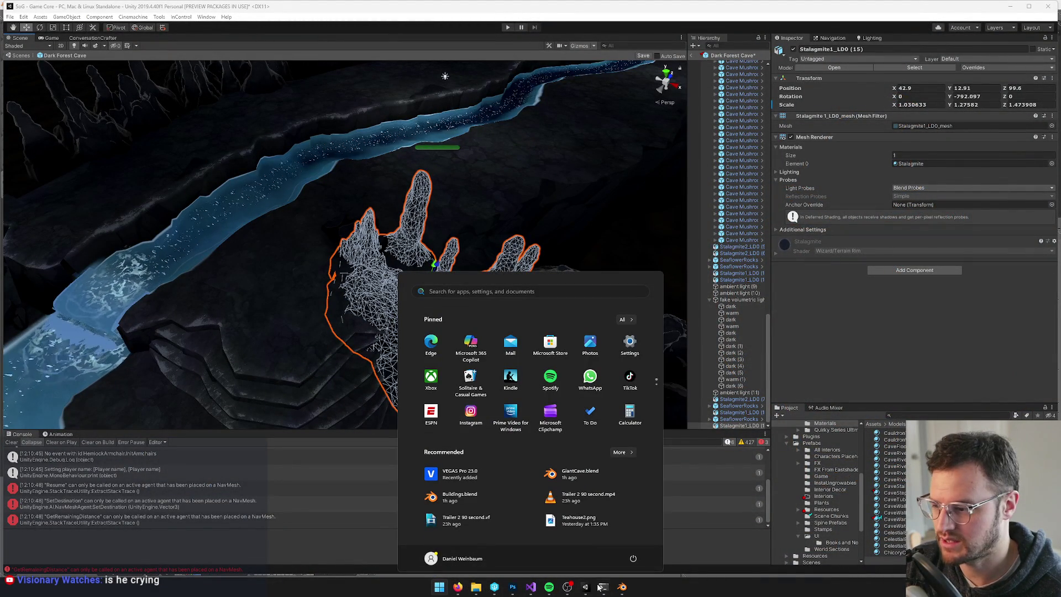
Open the Downloads folder in File Explorer, reposition the window, and open 1.png.
key(super)
mouse_move(476, 587)
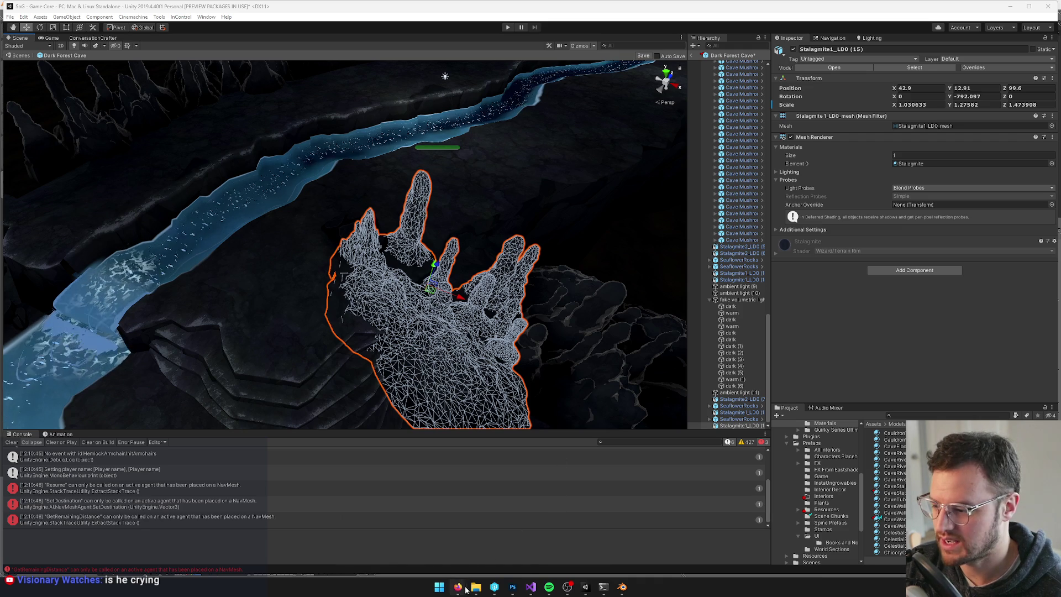
mouse_move(572, 539)
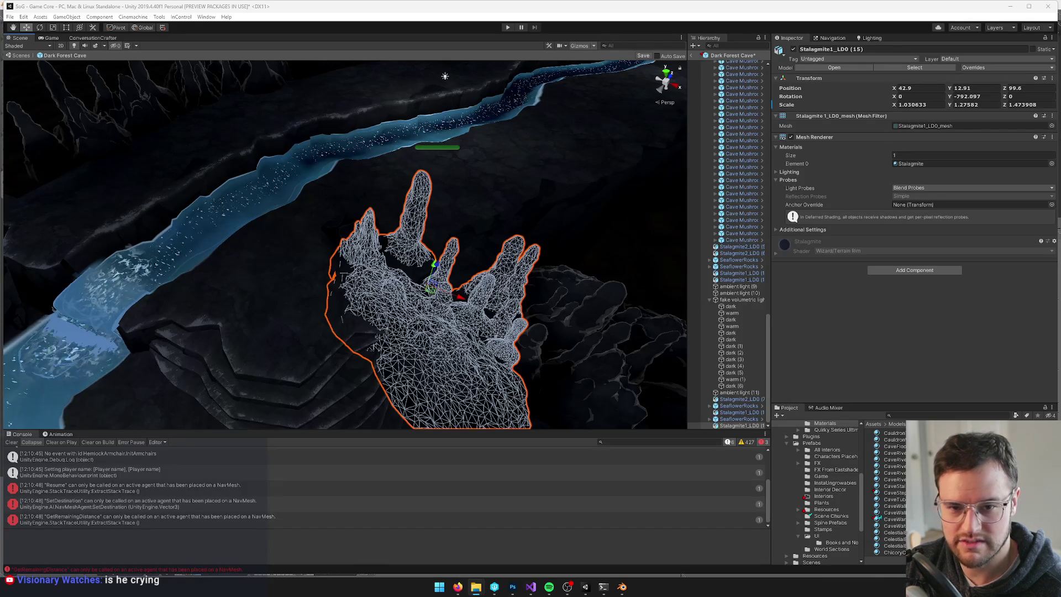
key(super+e)
mouse_move(680, 296)
mouse_down()
mouse_move(455, 205)
mouse_move(448, 180)
mouse_up()
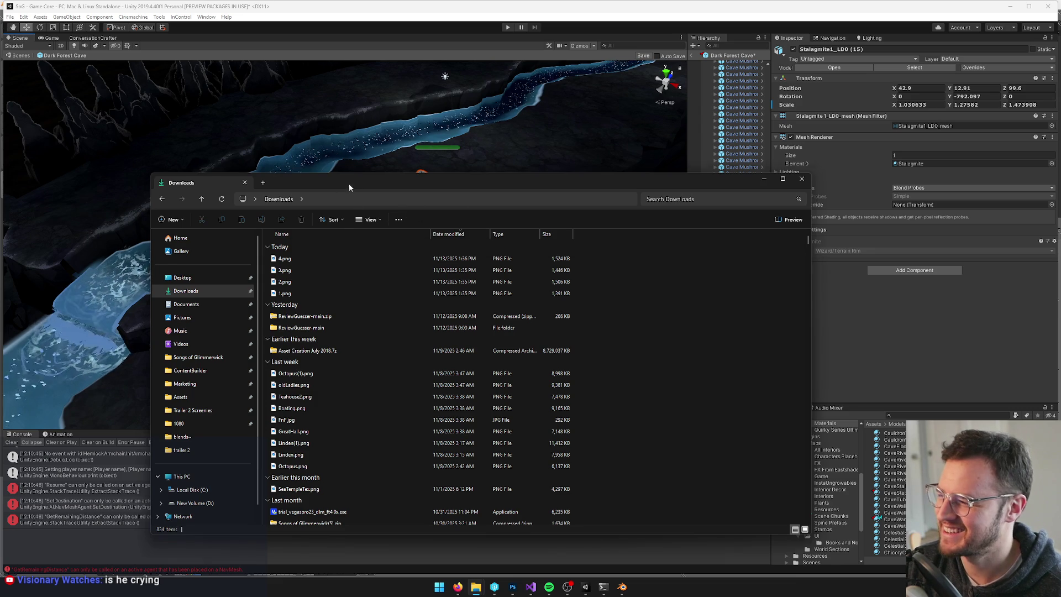
drag(350, 184, 374, 168)
double_click(309, 279)
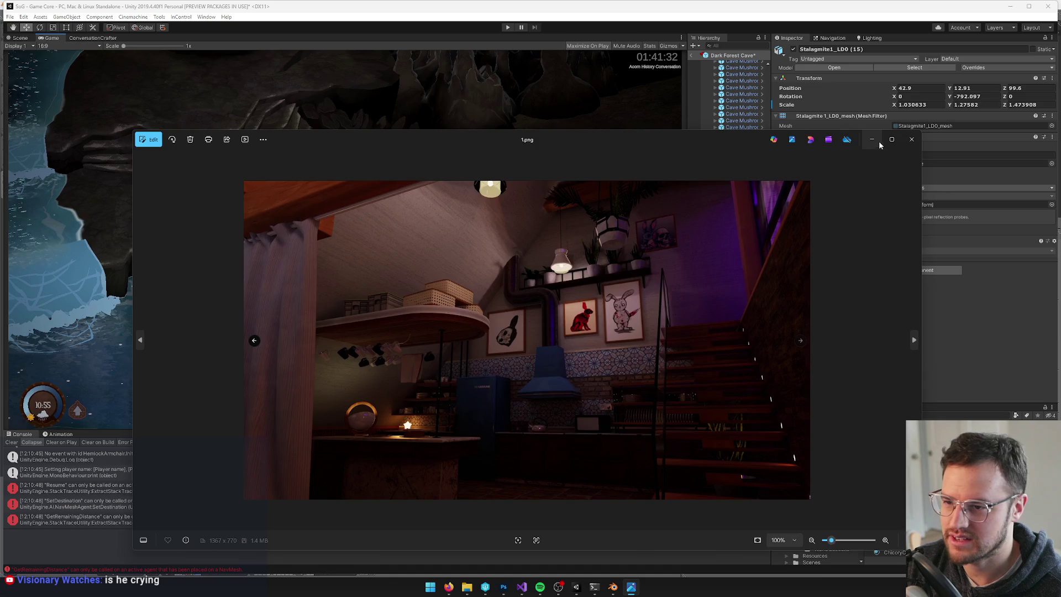
Maximize the Photos window showing the kitchen render 1.png.
click(891, 140)
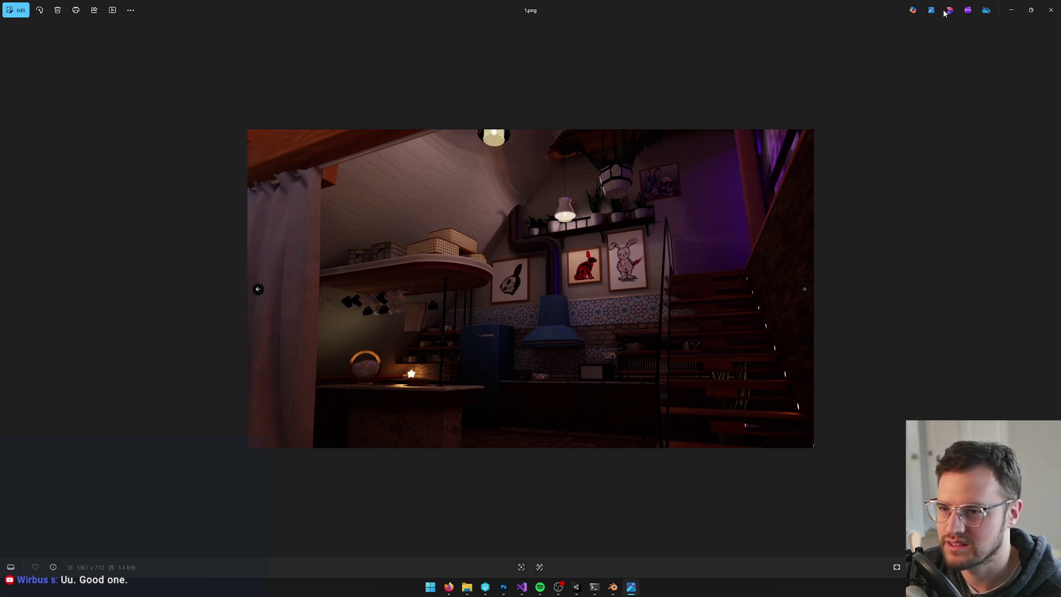
Open render 2.png from Downloads and maximize its Photos viewer.
scroll(258, 291, up, 3)
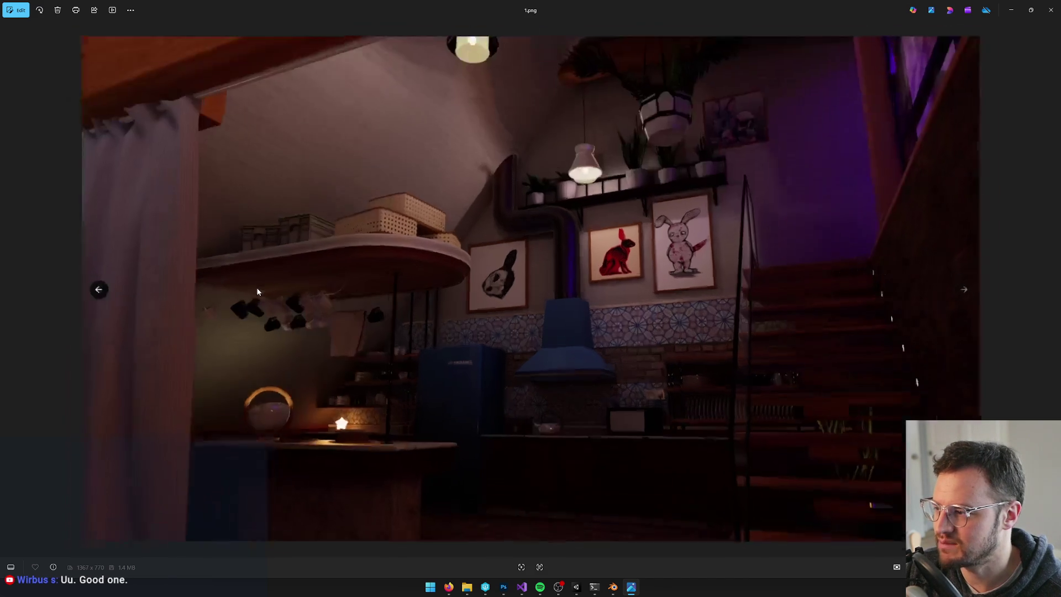
scroll(277, 324, down, 3)
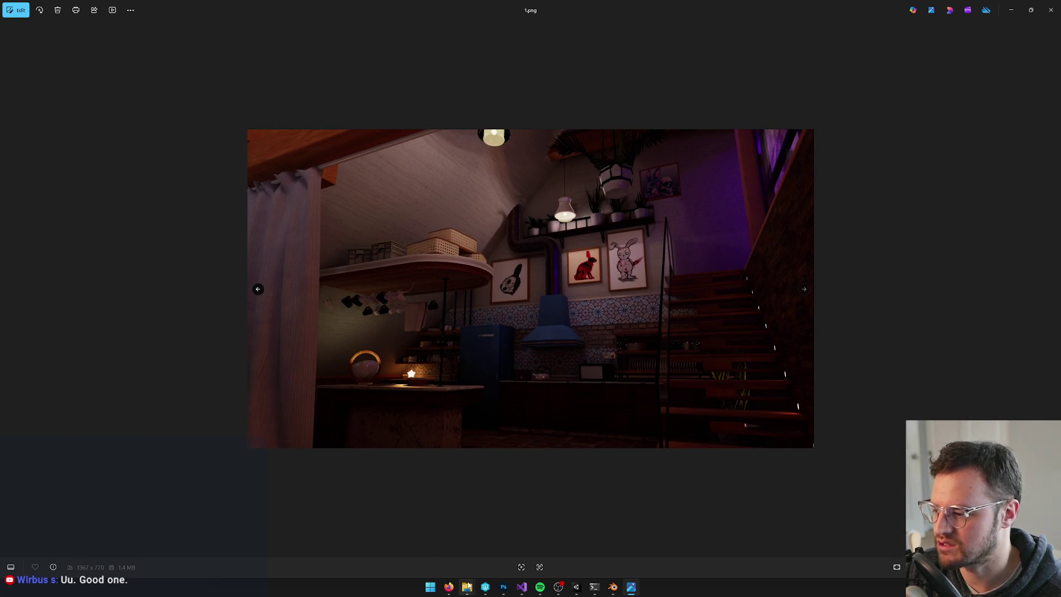
mouse_move(467, 586)
click(551, 549)
double_click(309, 267)
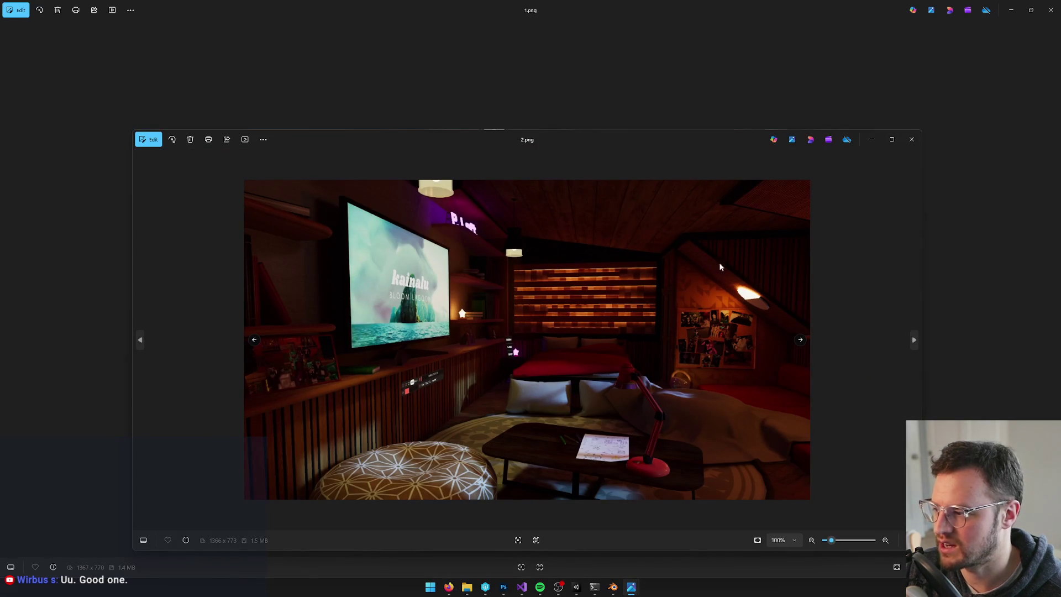
click(892, 140)
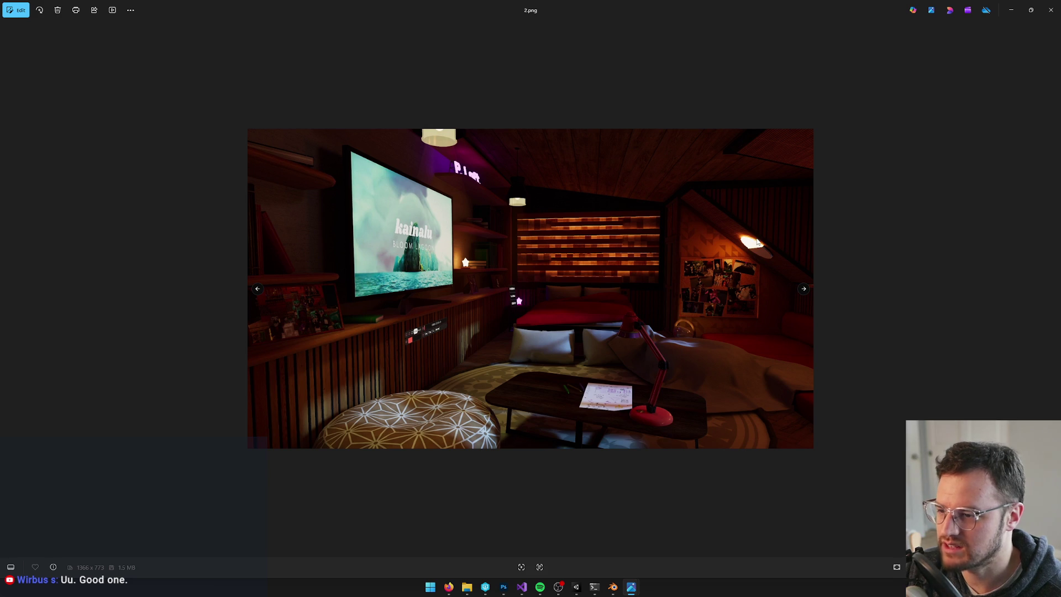
Open render 3.png from Downloads and maximize its Photos viewer.
mouse_move(468, 587)
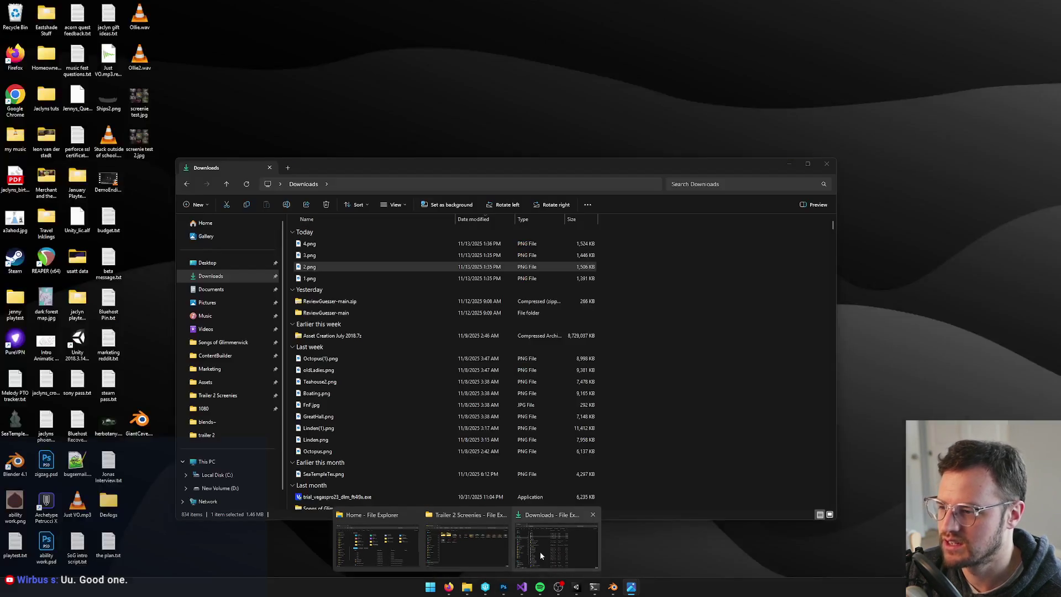
click(540, 554)
click(348, 149)
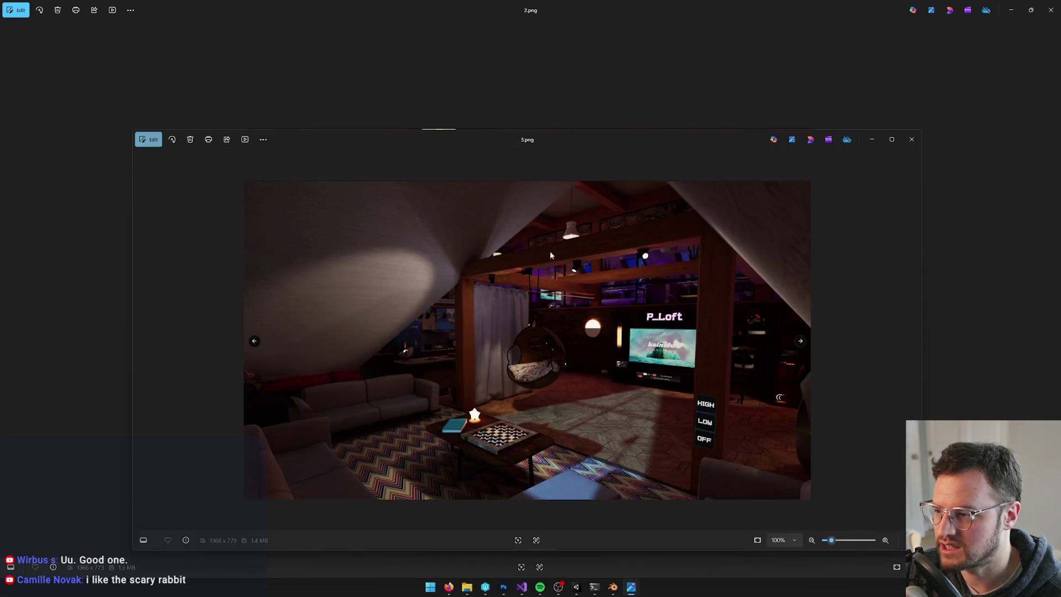
click(896, 140)
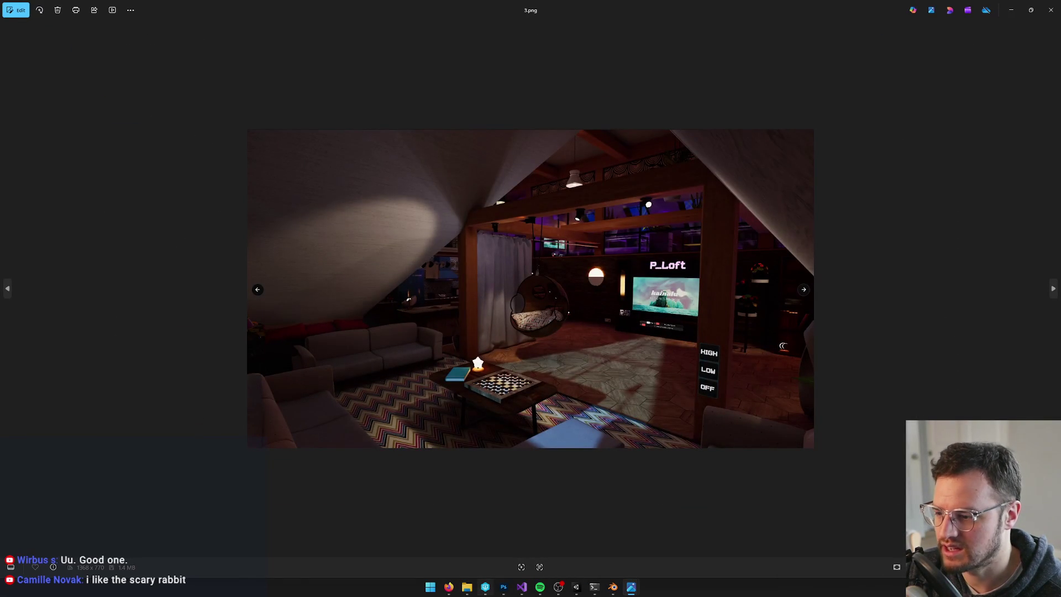
Close the duplicate 2.png and 1.png viewers and maximize the 4.png and 3.png viewers.
mouse_move(449, 587)
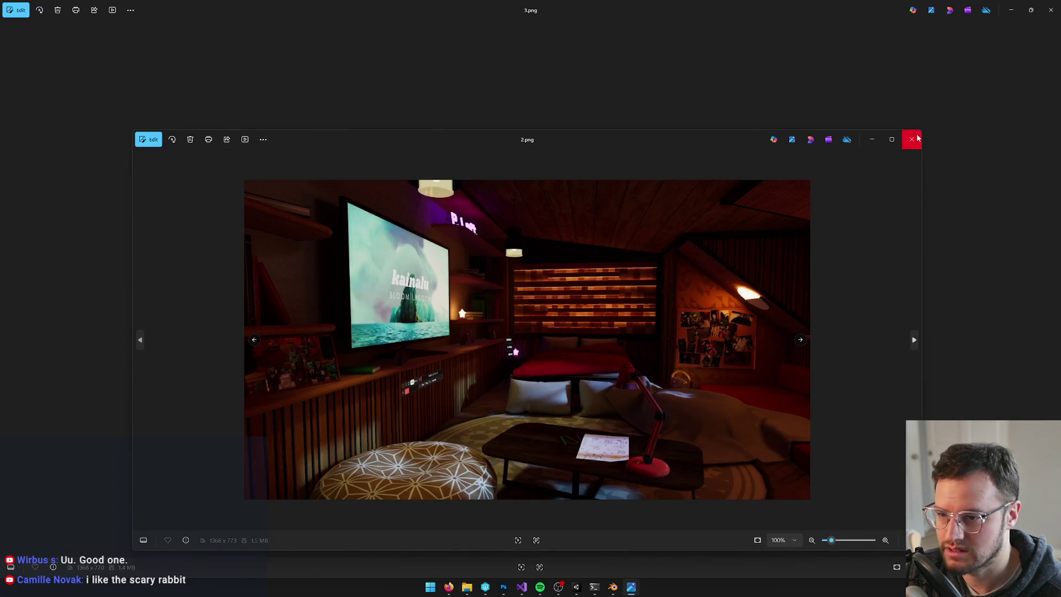
click(915, 137)
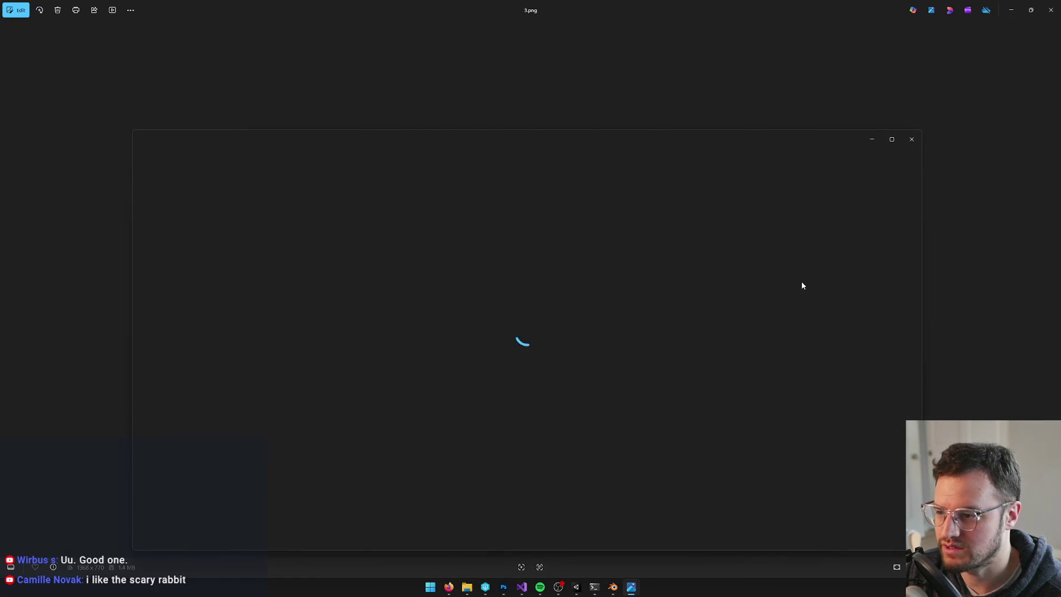
click(913, 138)
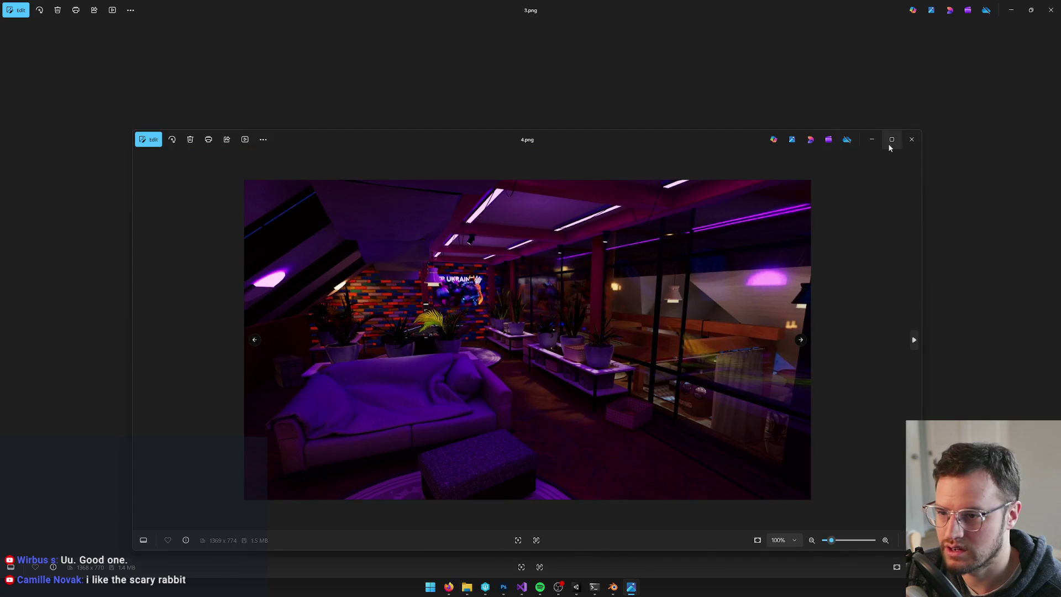
click(891, 141)
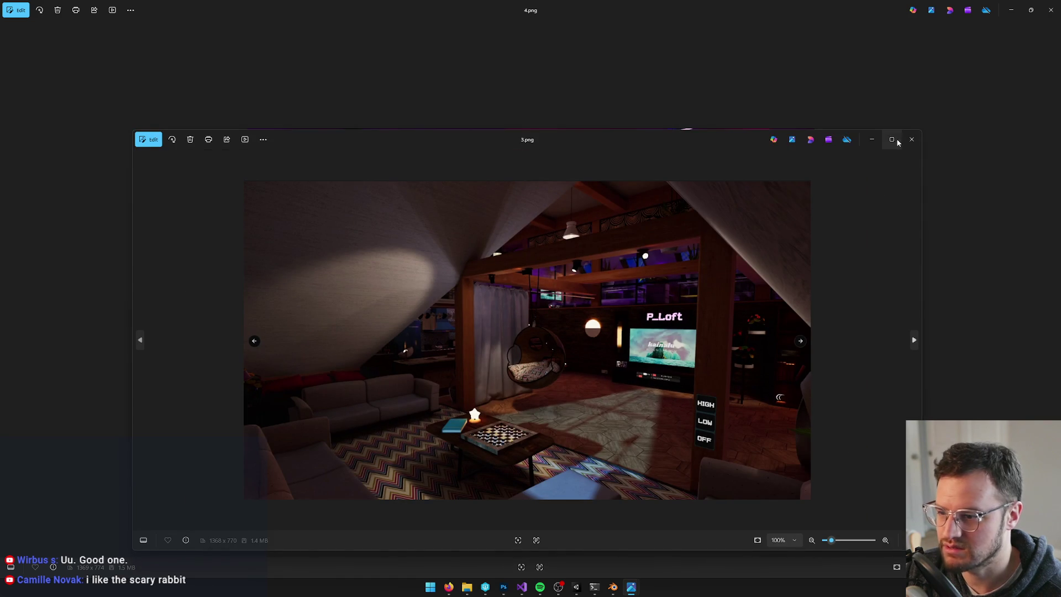
click(896, 141)
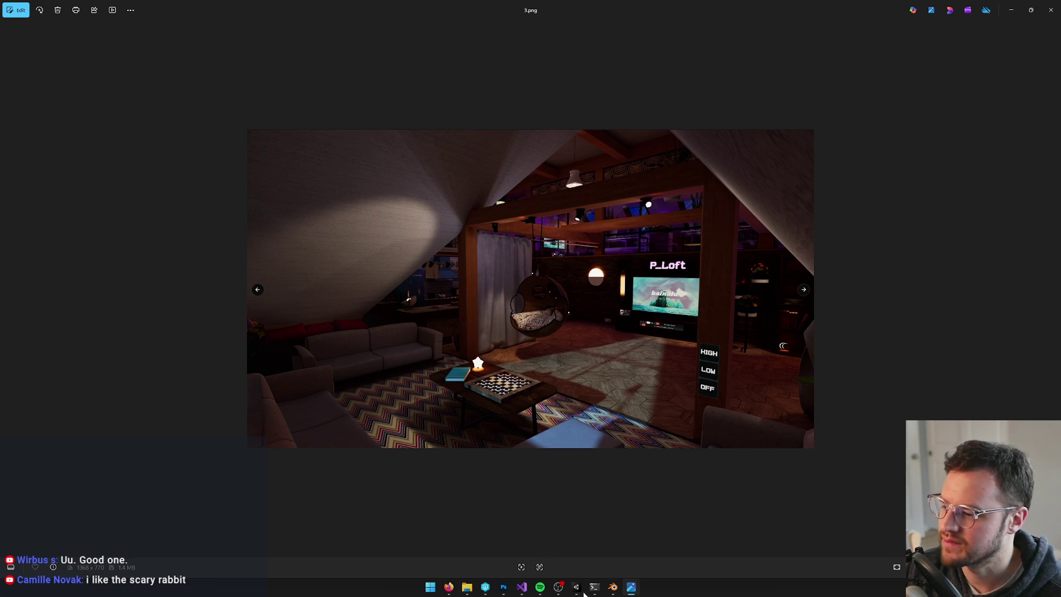
mouse_move(632, 589)
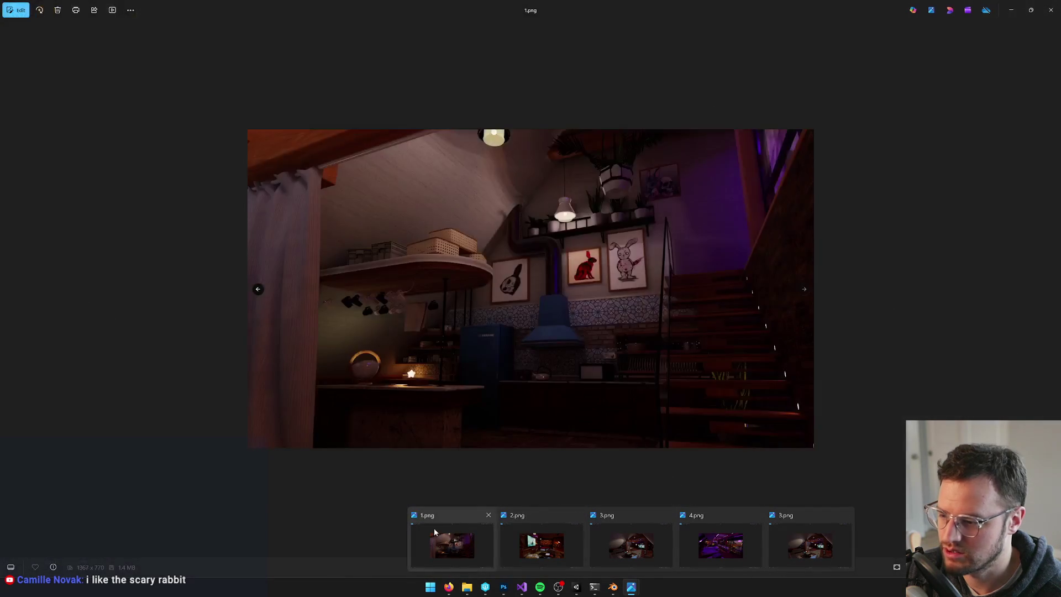
click(807, 535)
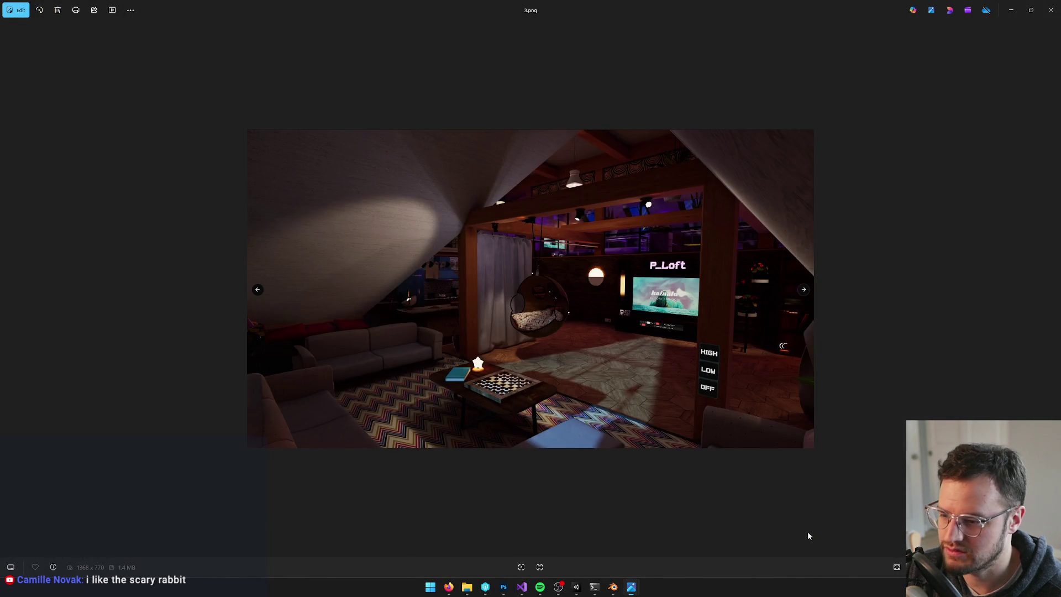
key(Right)
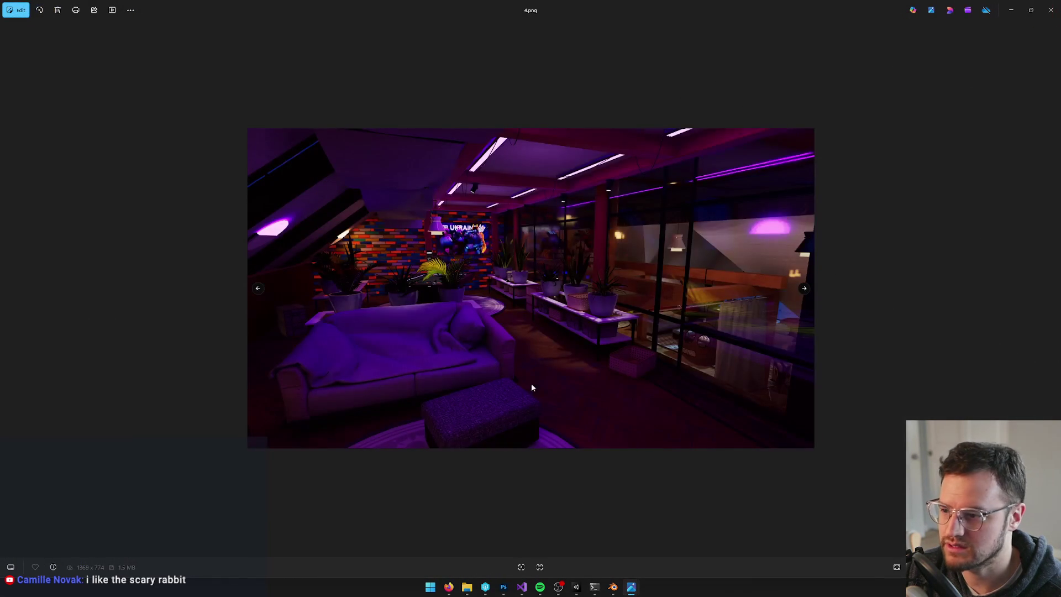
mouse_move(633, 586)
click(503, 550)
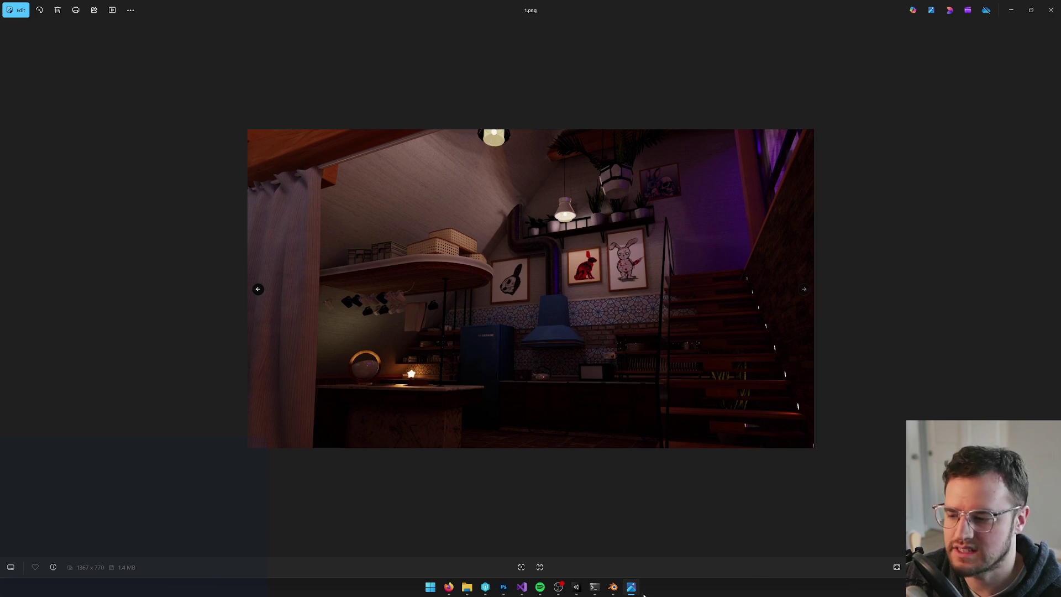
Switch Photos to the attic loft render 3.png, then to the purple lounge render 4.png.
mouse_move(636, 589)
mouse_move(601, 554)
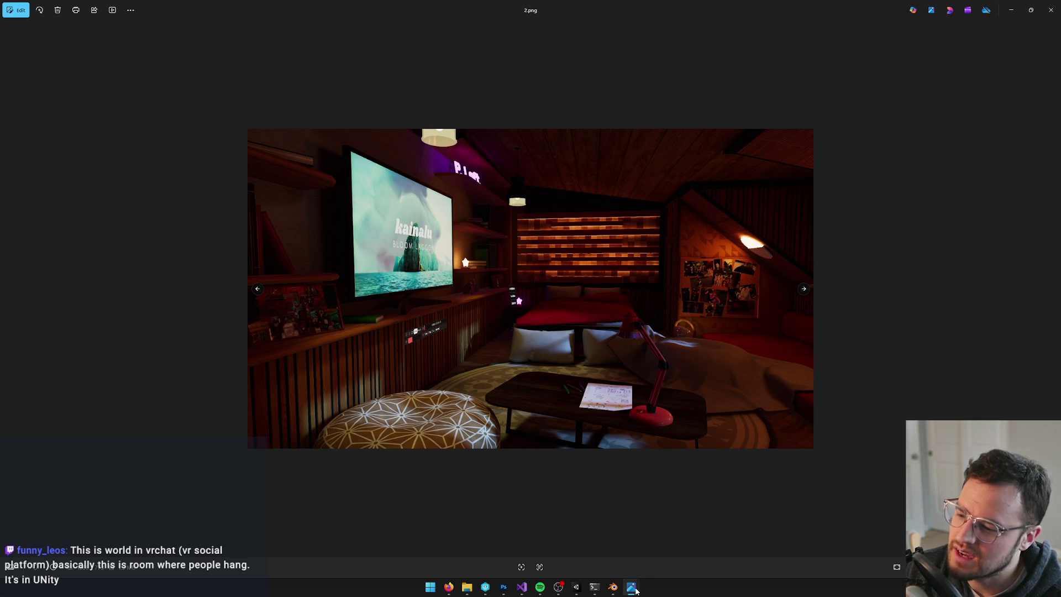
click(665, 547)
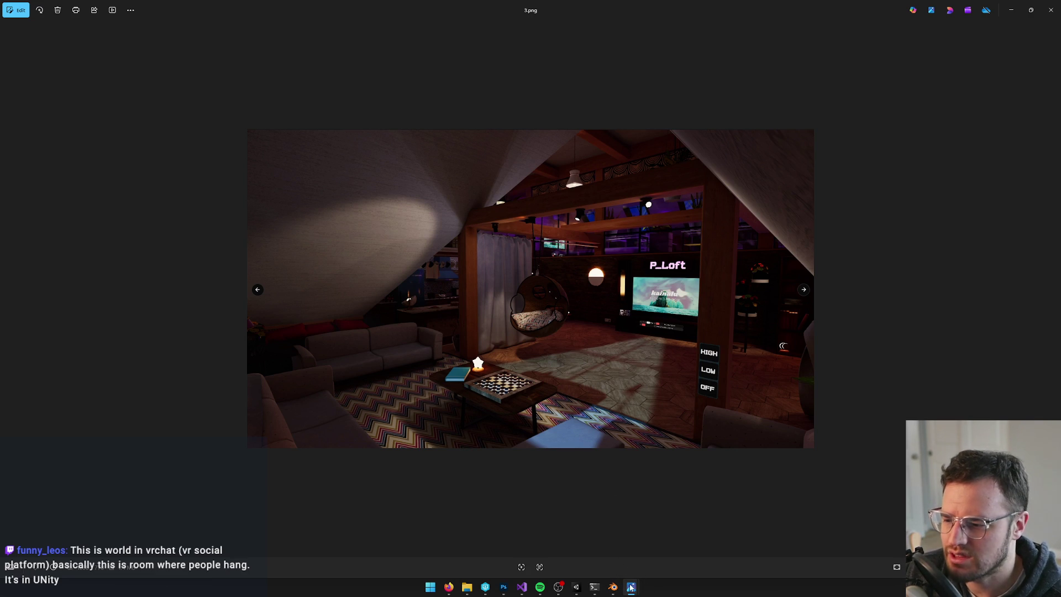
mouse_move(631, 587)
mouse_move(763, 537)
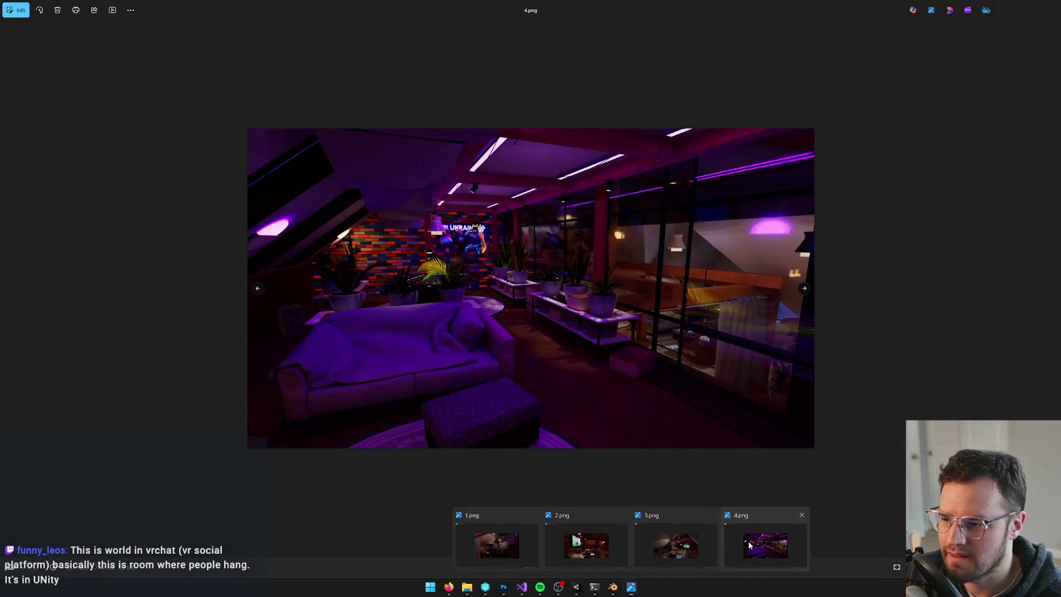
click(763, 544)
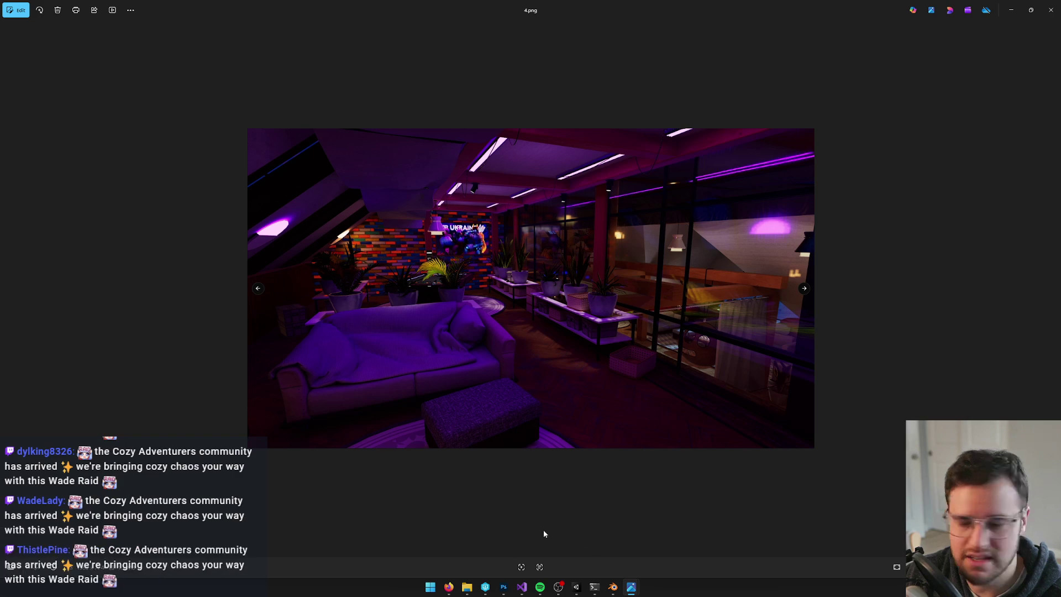
Switch windows with Alt+Tab so Photos shows the purple-lit lounge render 4.png.
mouse_move(452, 592)
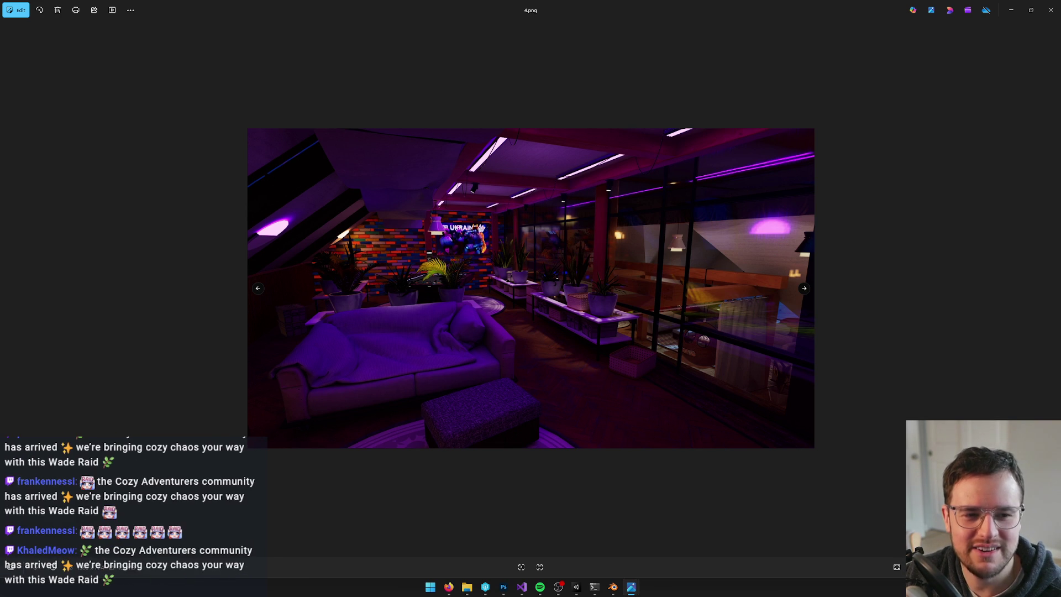
key(alt+Tab)
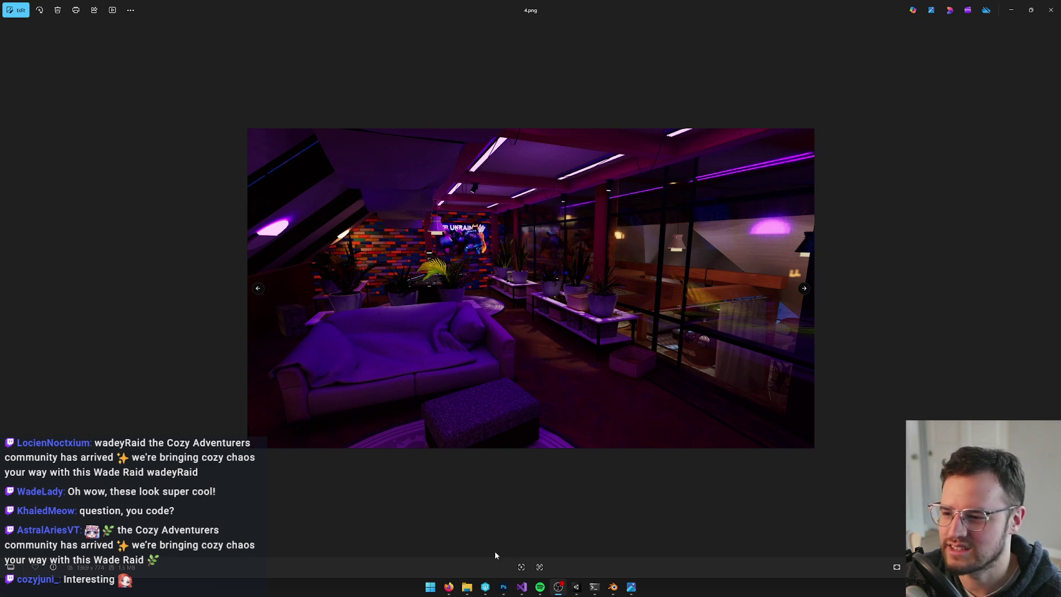
mouse_move(522, 587)
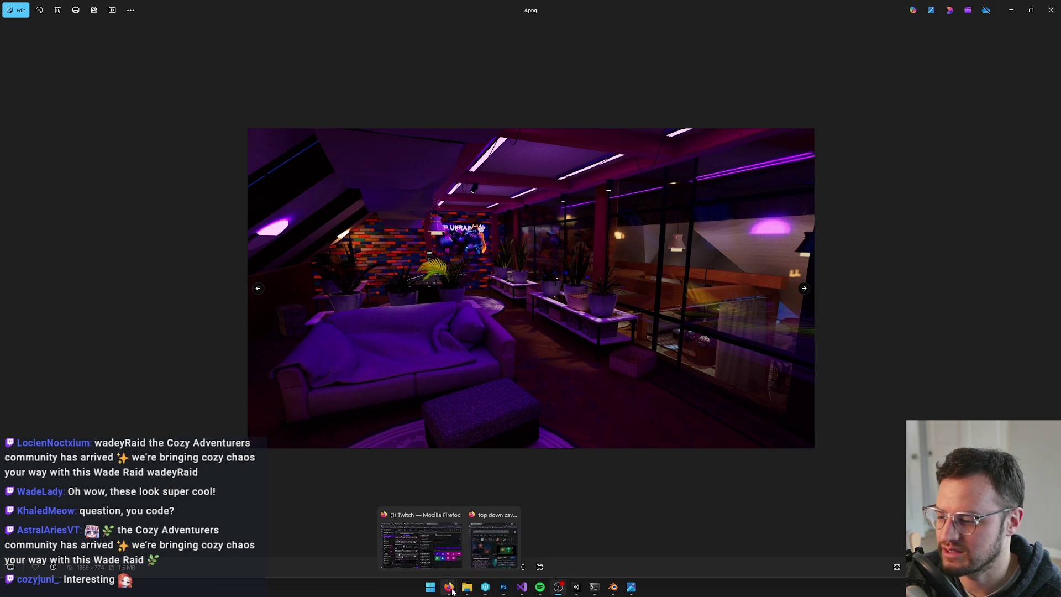
Bring back the Photos window showing 1.png, the attic kitchen render with rabbit prints and staircase.
mouse_move(631, 593)
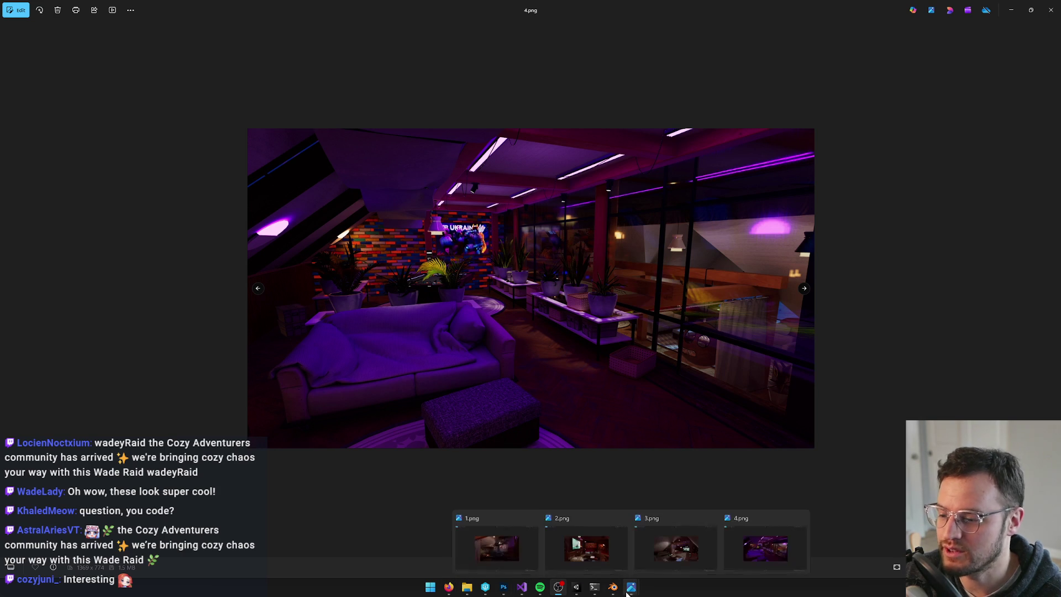
click(505, 548)
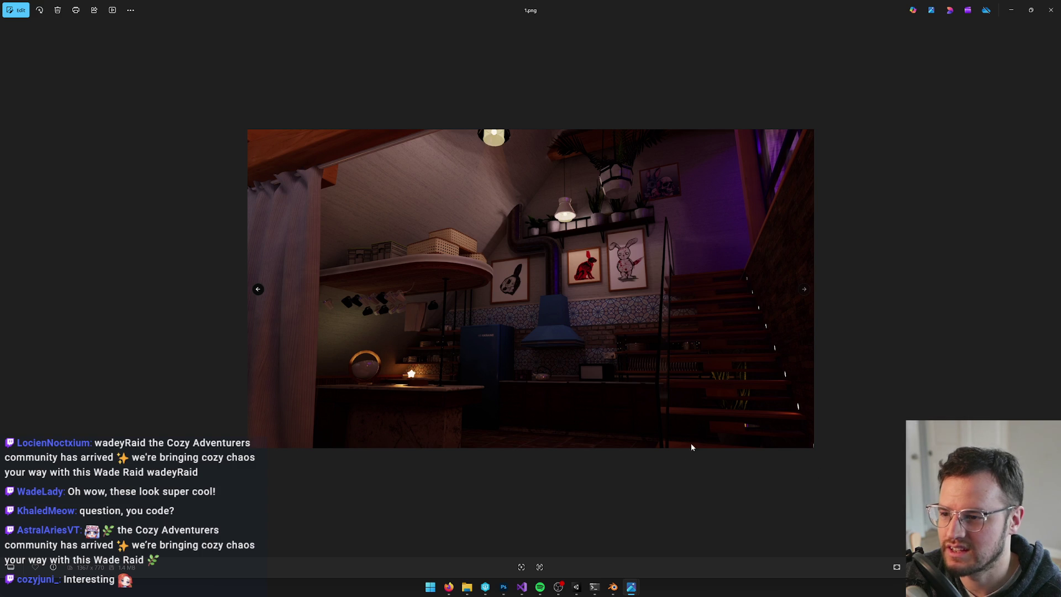
mouse_move(635, 593)
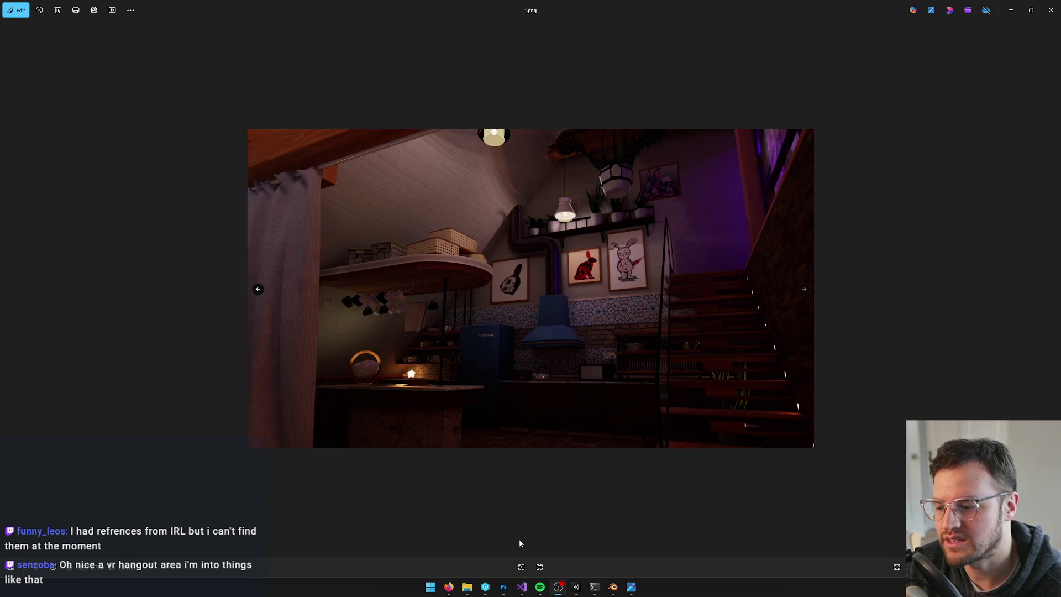
click(519, 363)
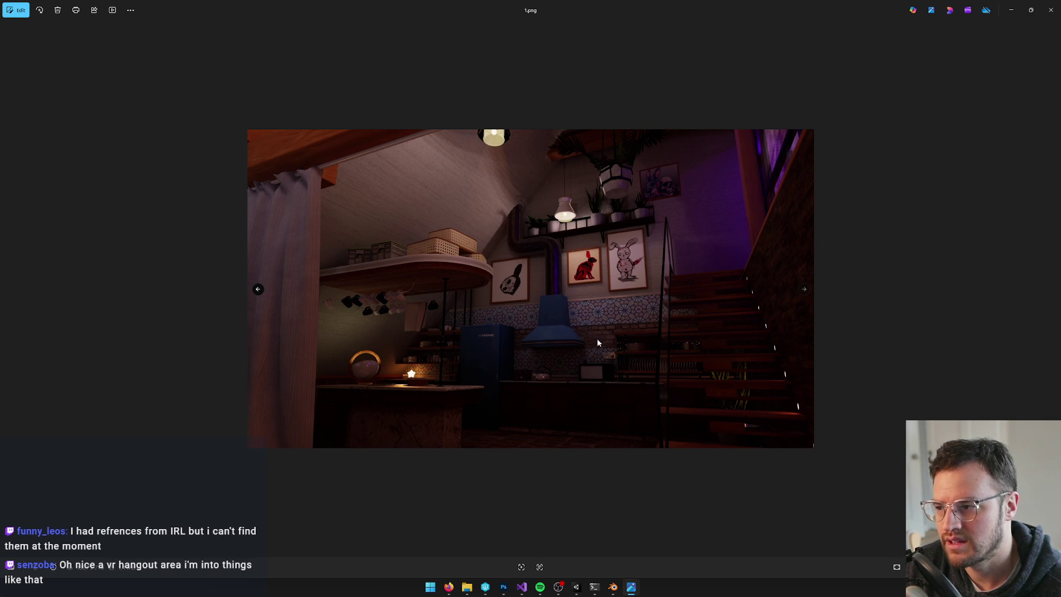
scroll(595, 345, up, 1)
scroll(593, 358, up, 10)
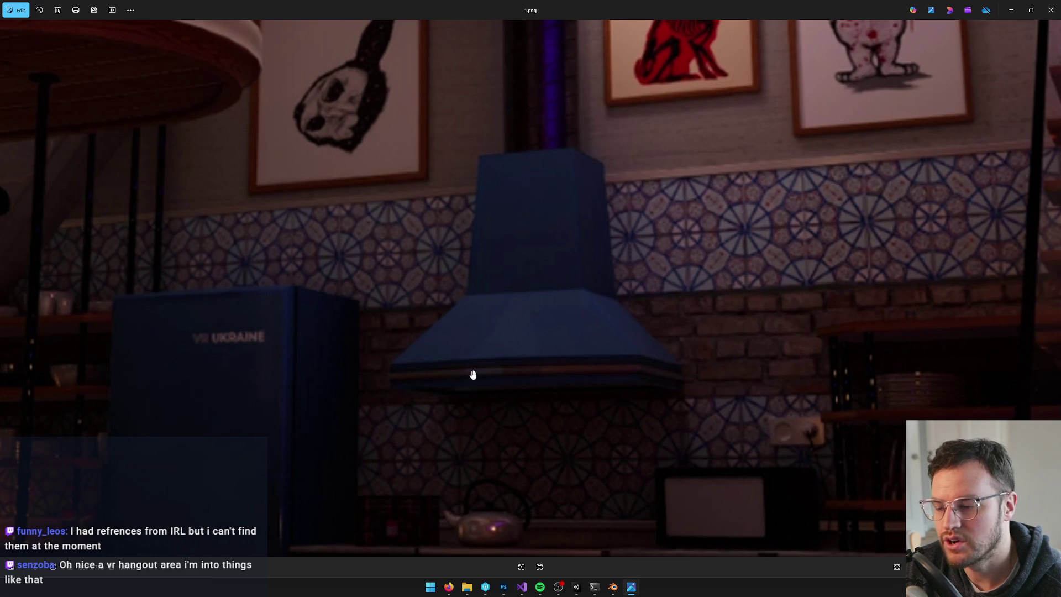
scroll(521, 327, down, 2)
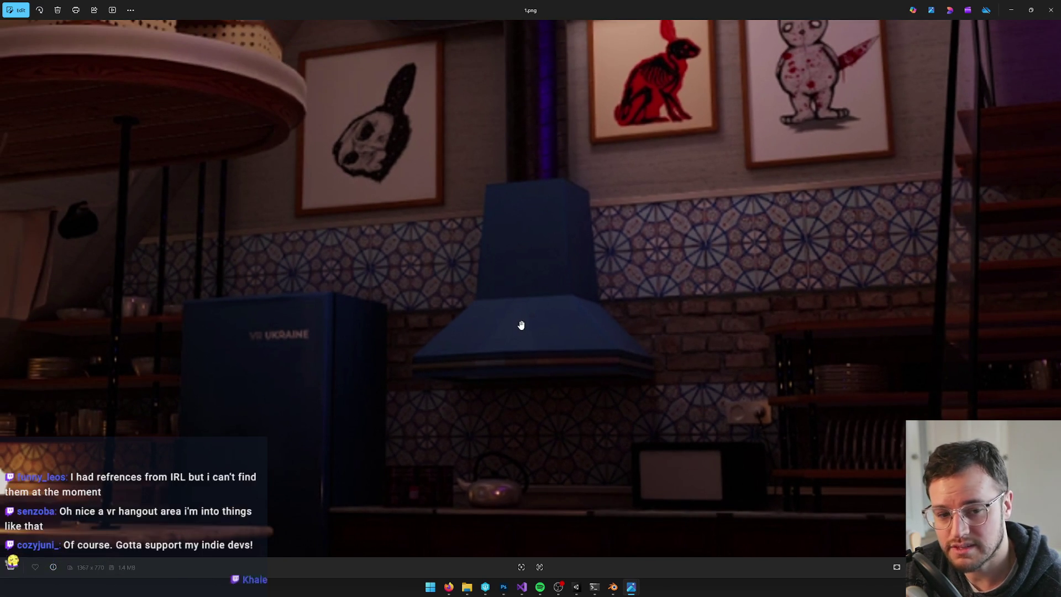
scroll(528, 324, down, 2)
scroll(493, 330, down, 2)
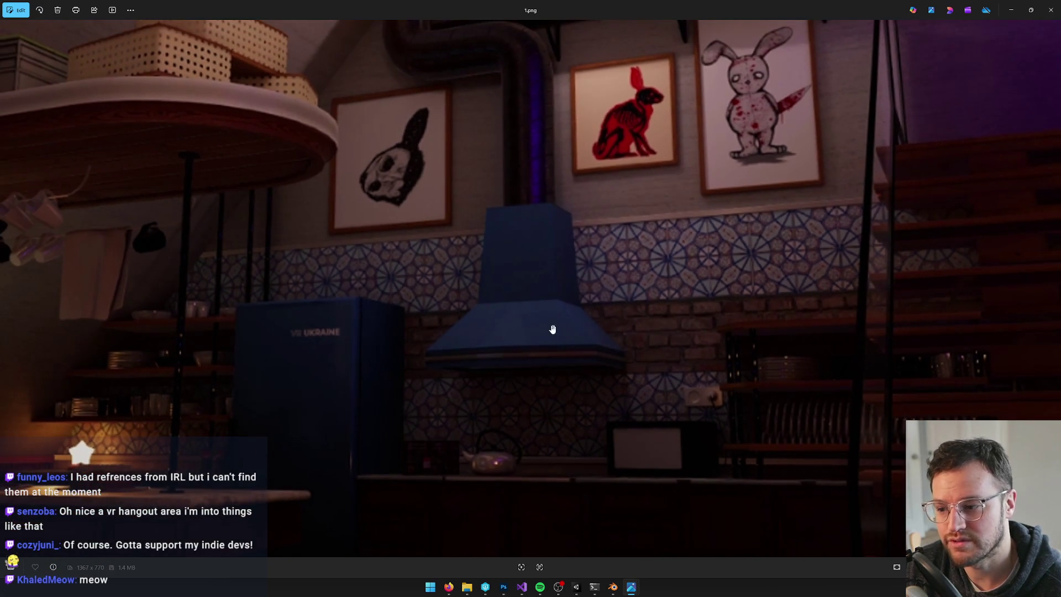
scroll(528, 377, down, 1)
scroll(429, 379, down, 1)
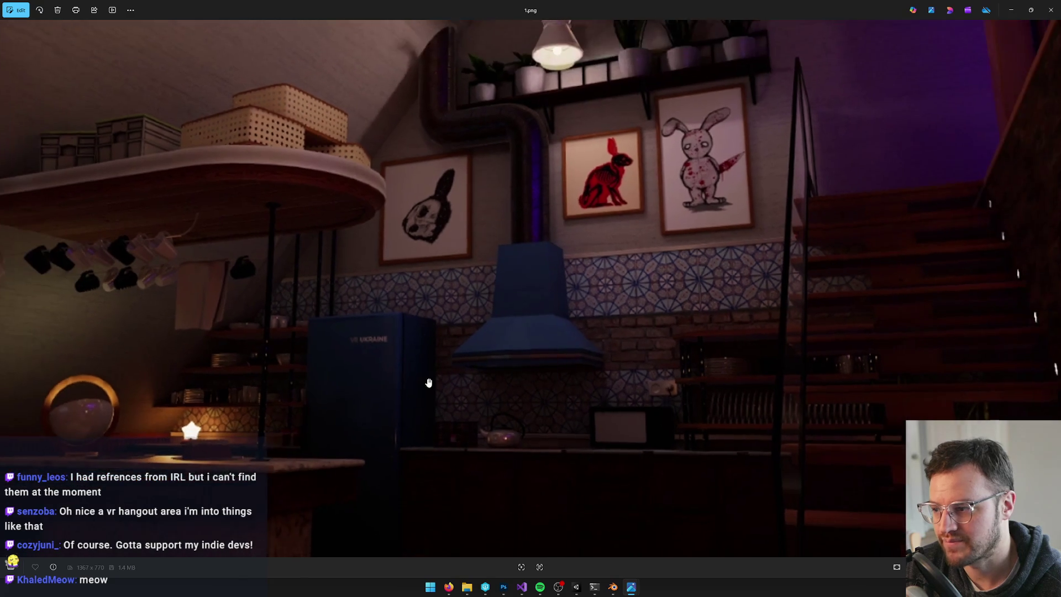
scroll(353, 379, up, 3)
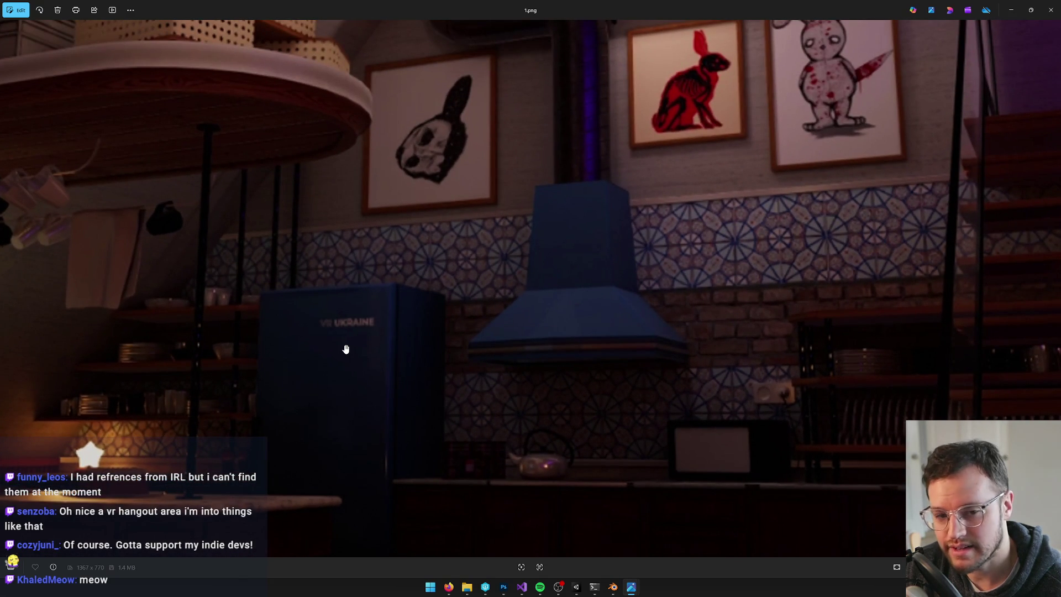
scroll(343, 351, down, 1)
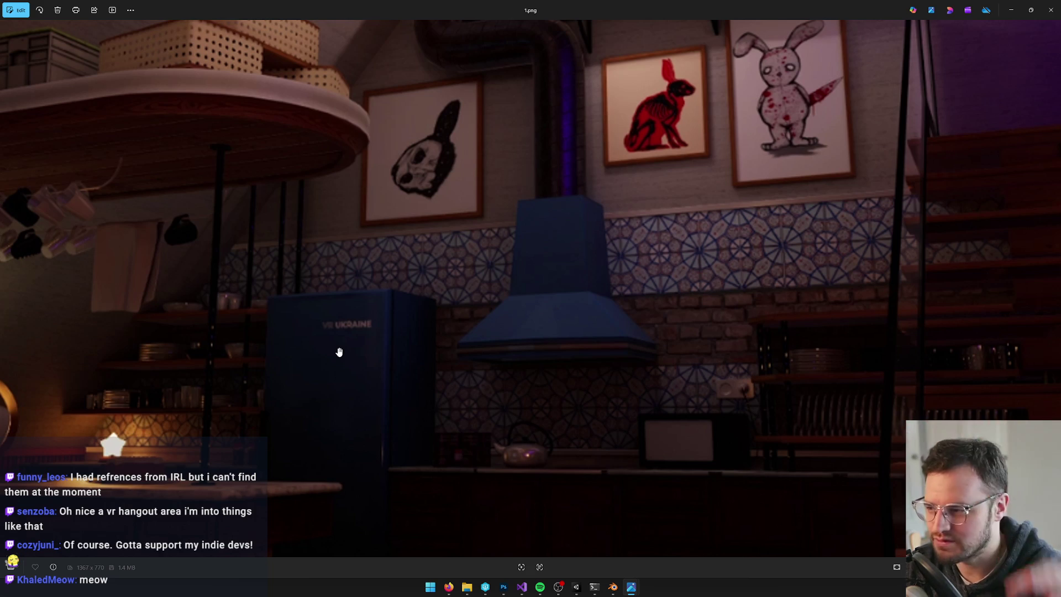
scroll(353, 342, down, 3)
scroll(374, 387, up, 2)
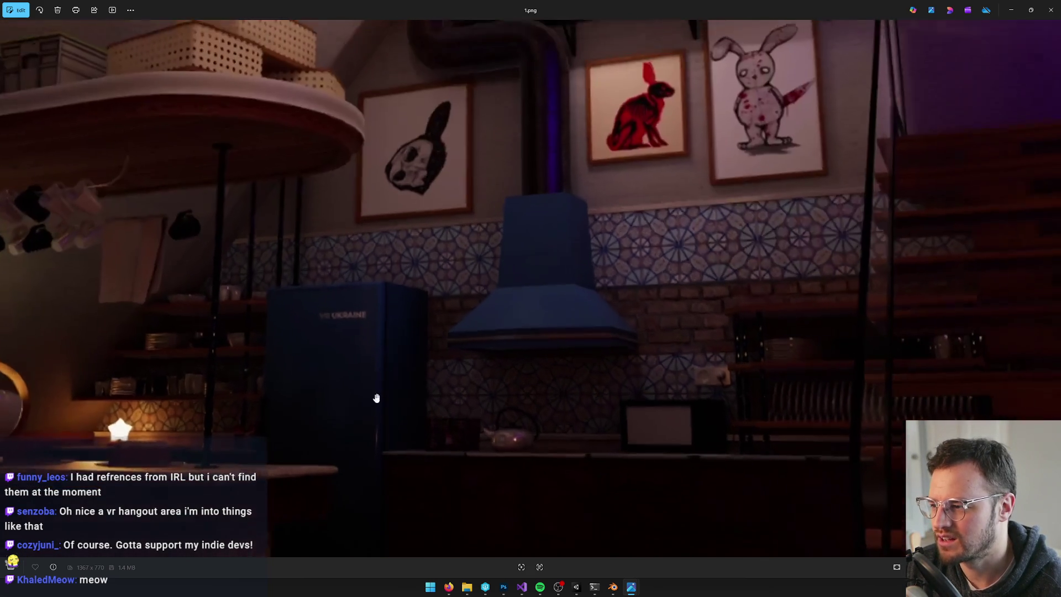
scroll(367, 360, down, 2)
scroll(460, 319, down, 2)
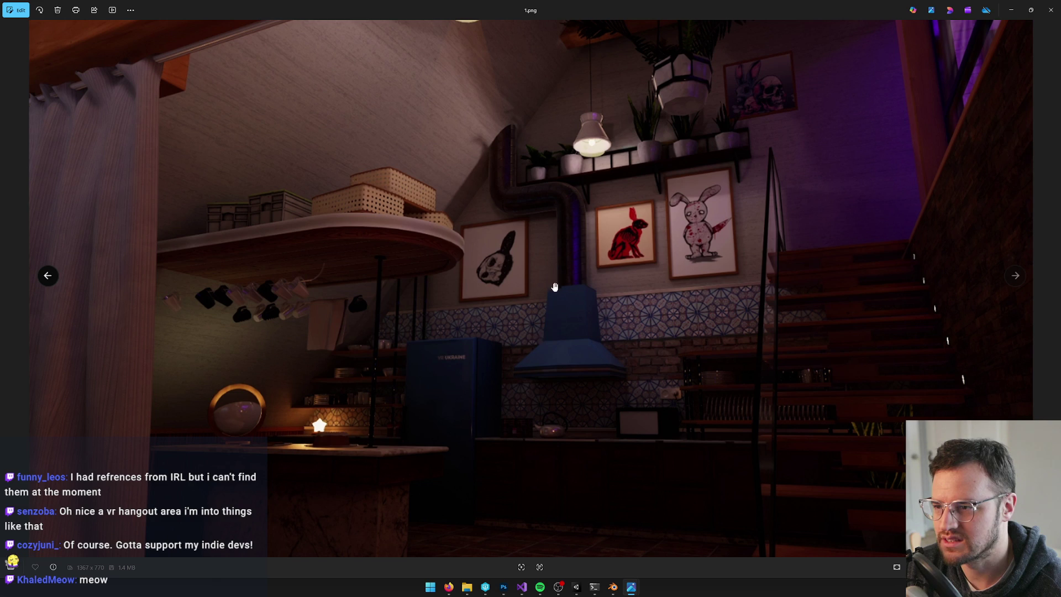
scroll(661, 405, down, 2)
scroll(661, 405, up, 2)
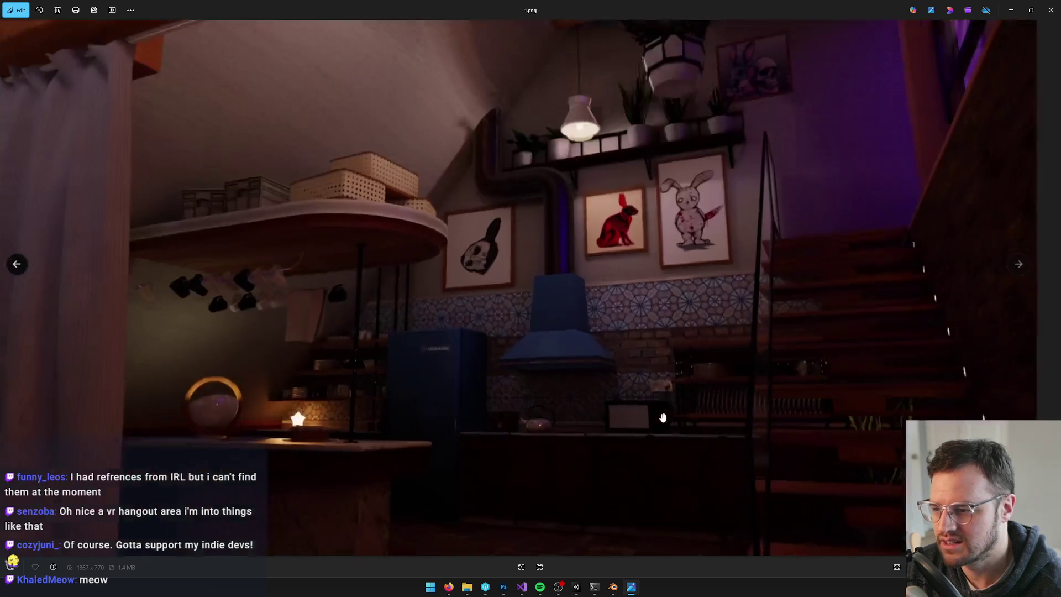
scroll(639, 406, down, 2)
scroll(607, 370, up, 2)
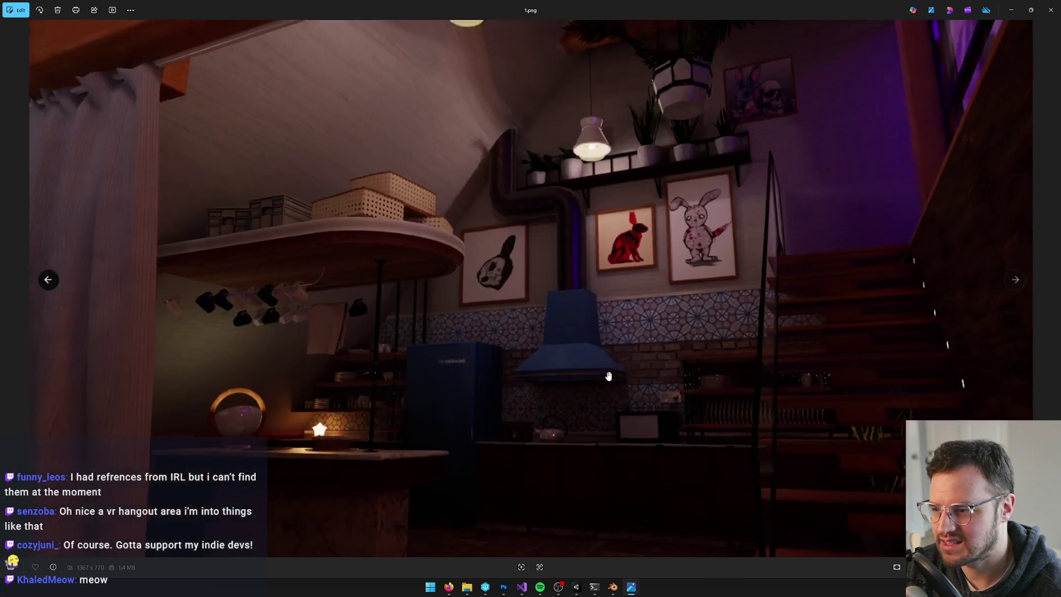
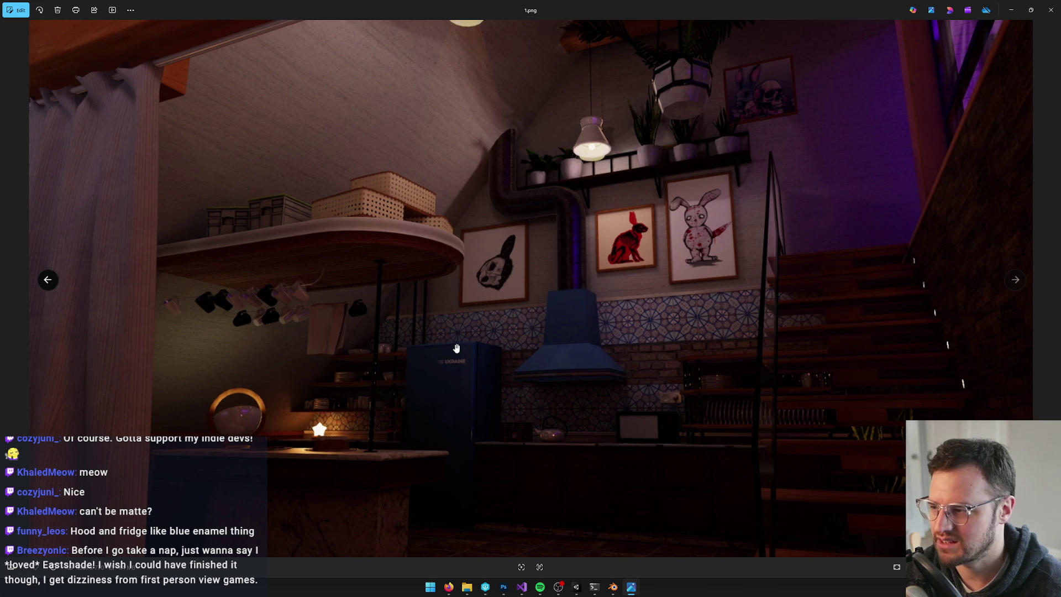
Zoom into the kitchen render 1.png for a close look, then zoom back out to fit the window.
scroll(195, 263, down, 2)
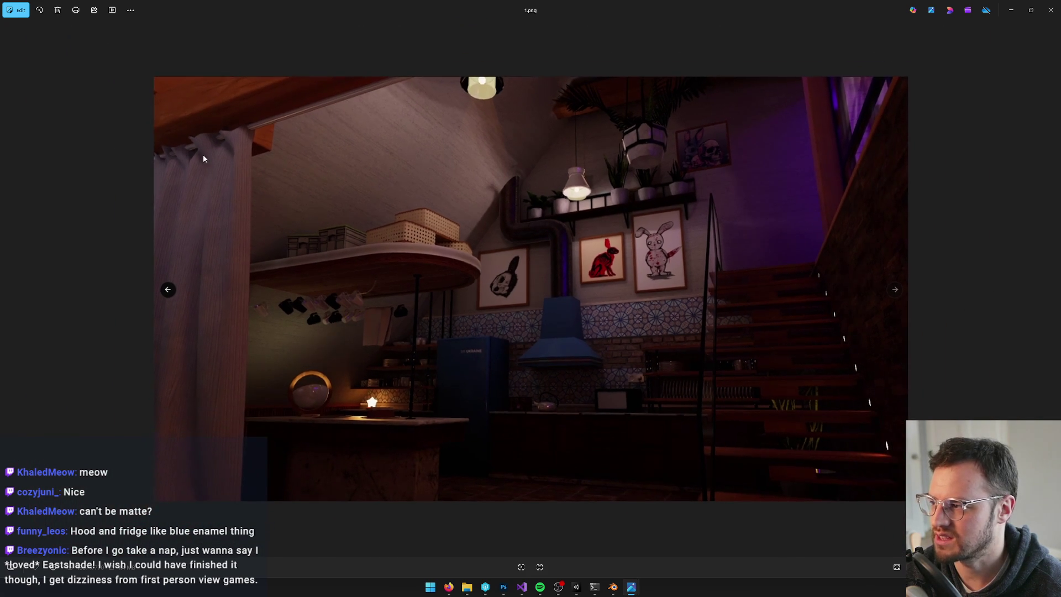
scroll(203, 154, up, 4)
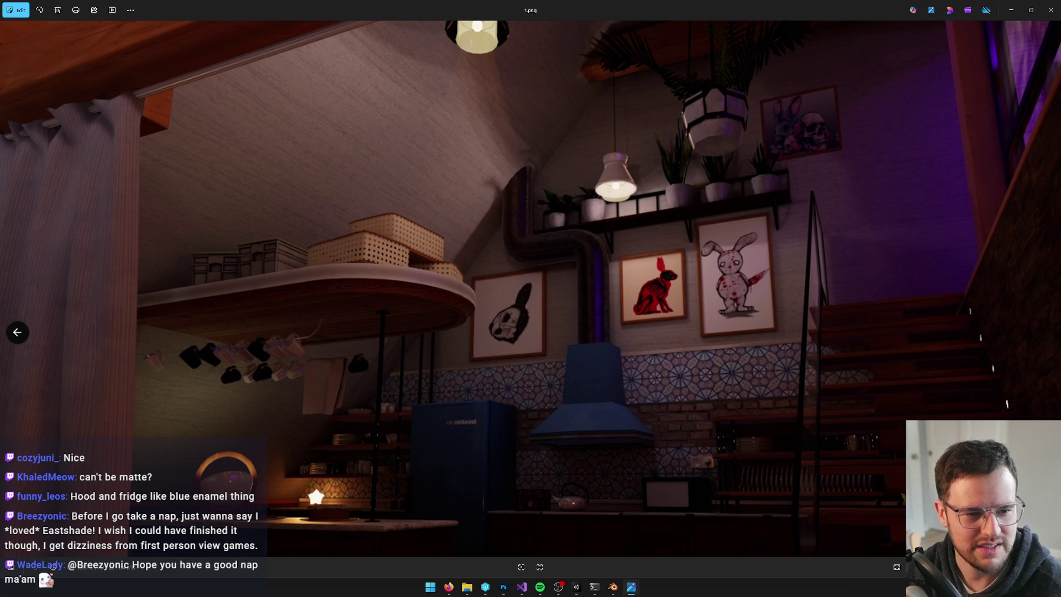
key(alt+Tab)
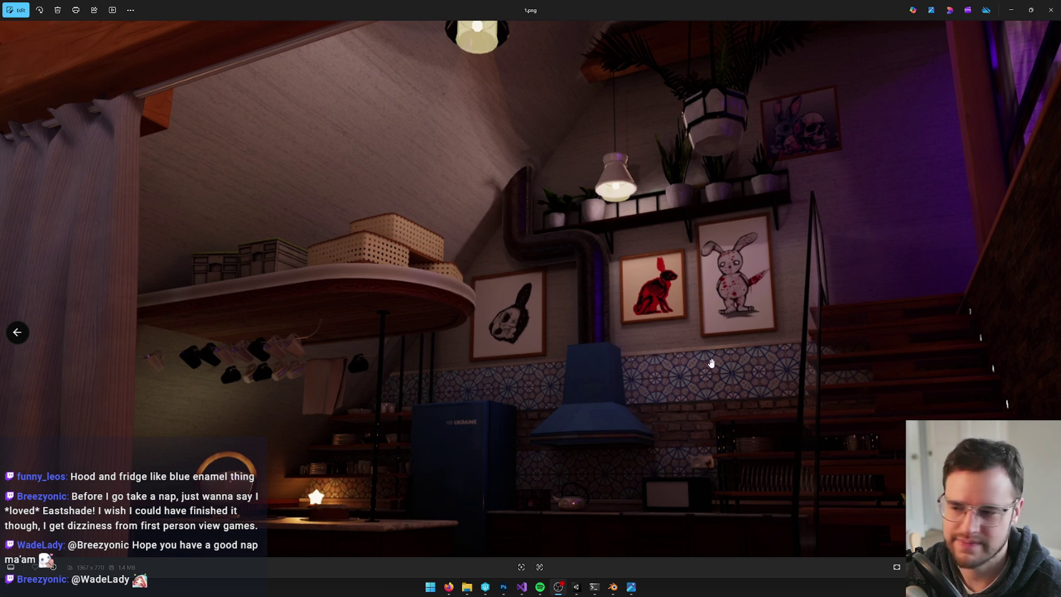
scroll(665, 352, down, 5)
scroll(665, 352, down, 2)
scroll(665, 352, up, 2)
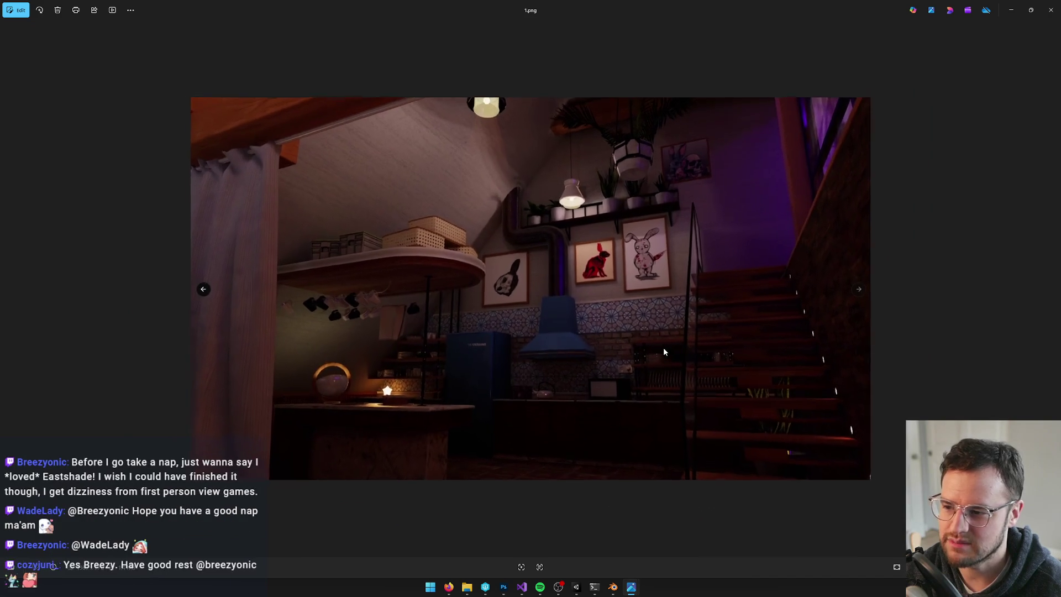
scroll(665, 352, down, 1)
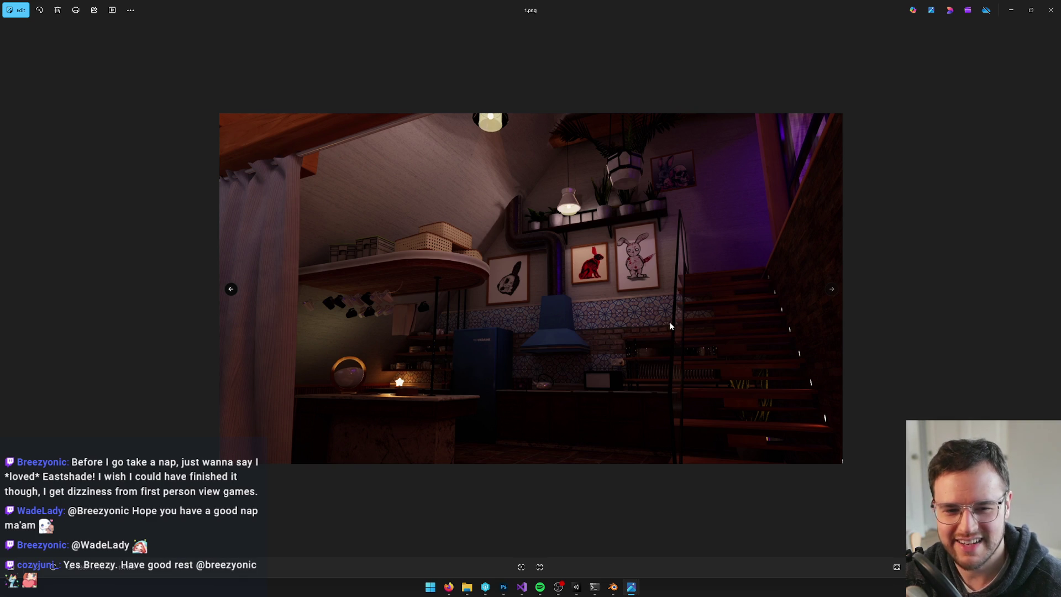
scroll(657, 325, up, 5)
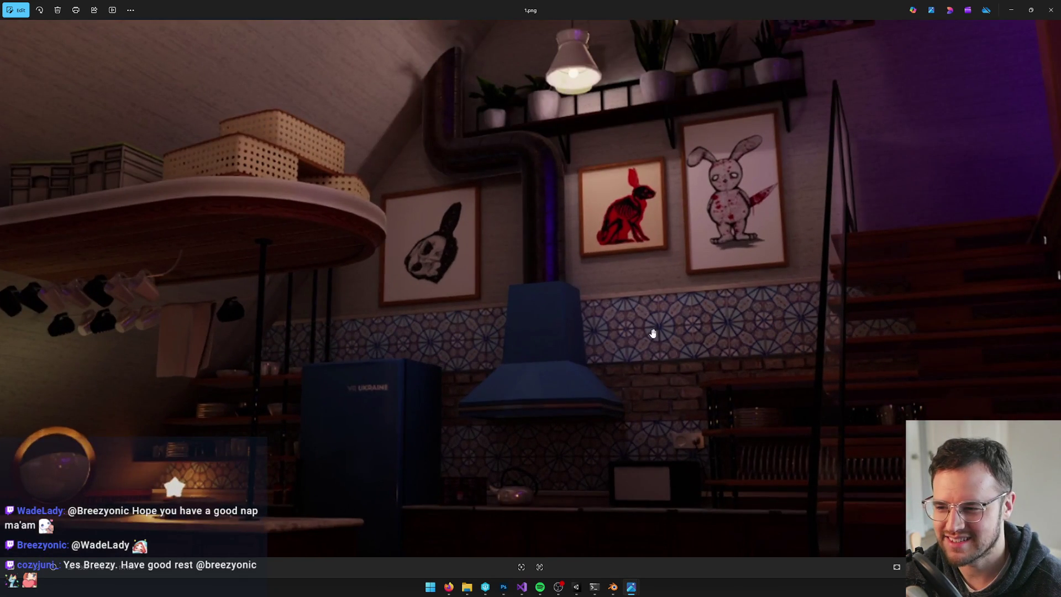
mouse_move(654, 332)
mouse_down()
mouse_move(571, 289)
mouse_move(609, 281)
mouse_up()
scroll(607, 296, up, 3)
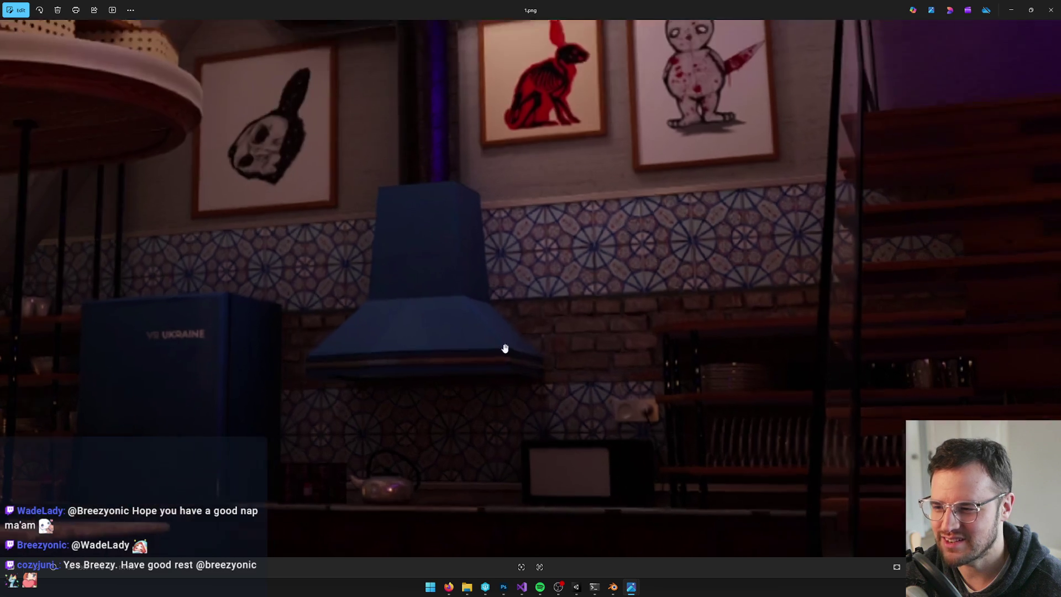
scroll(691, 300, down, 5)
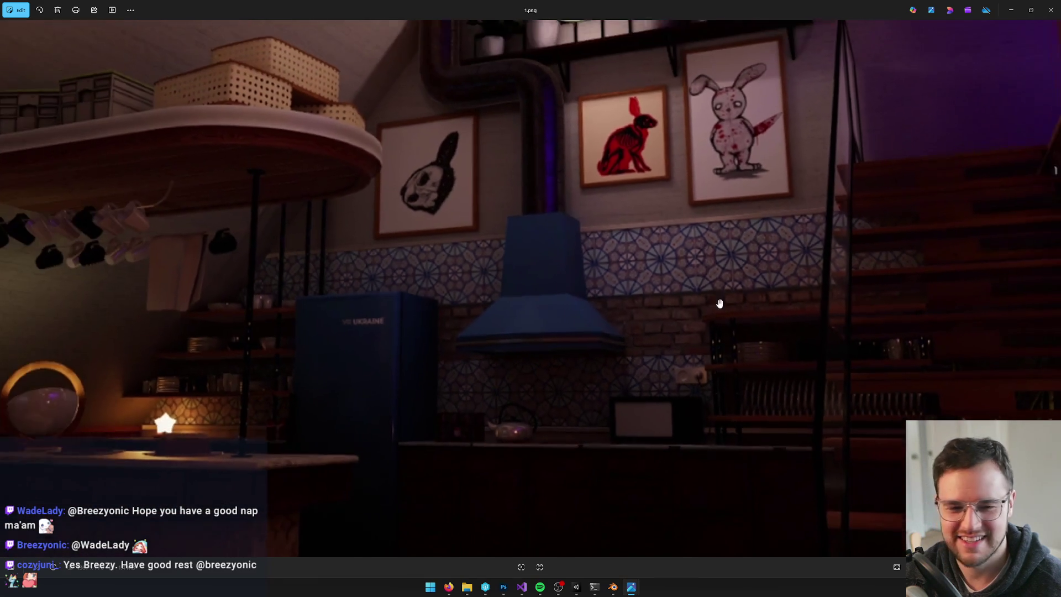
scroll(675, 324, down, 2)
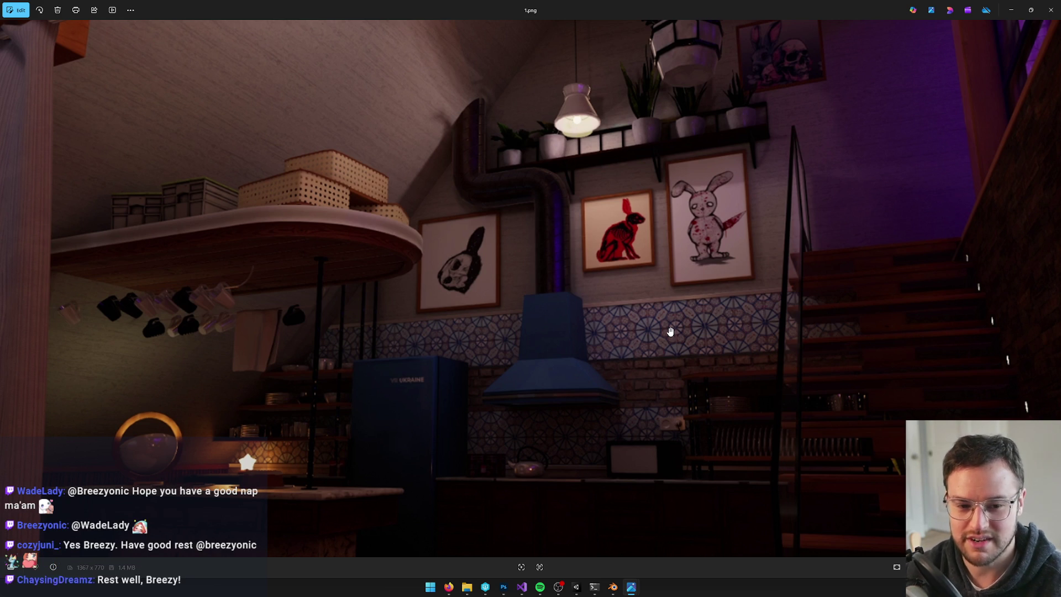
mouse_move(632, 309)
mouse_down()
mouse_move(628, 301)
mouse_move(566, 331)
mouse_up()
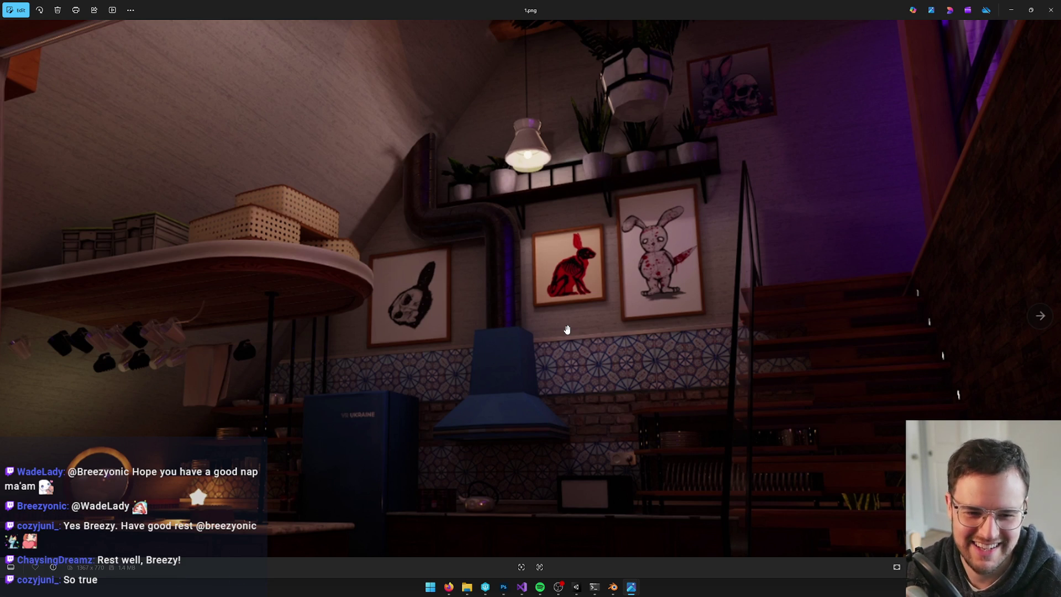
scroll(564, 327, down, 5)
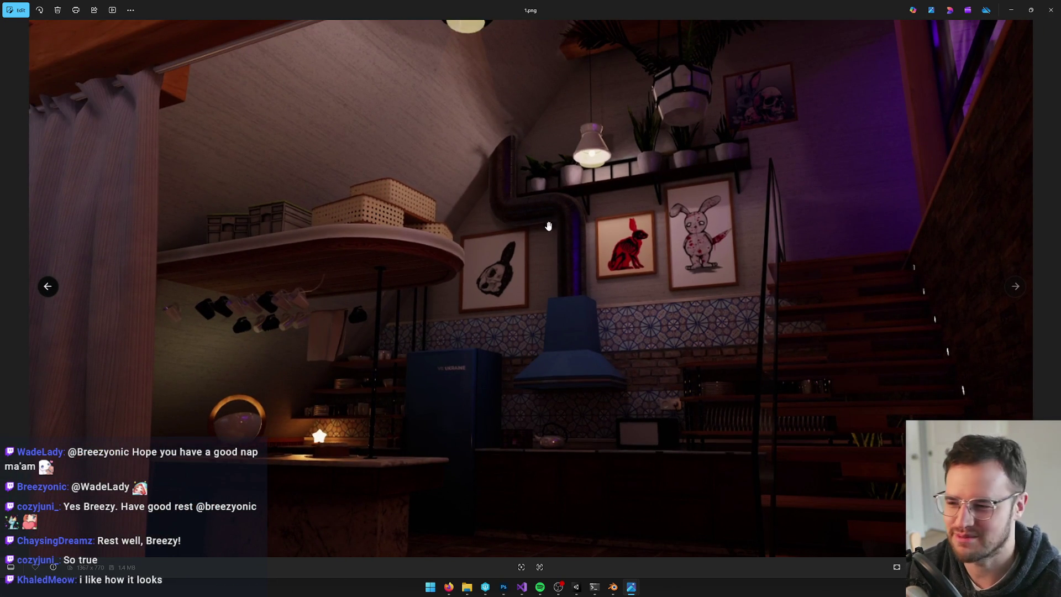
scroll(583, 323, down, 3)
scroll(625, 301, up, 2)
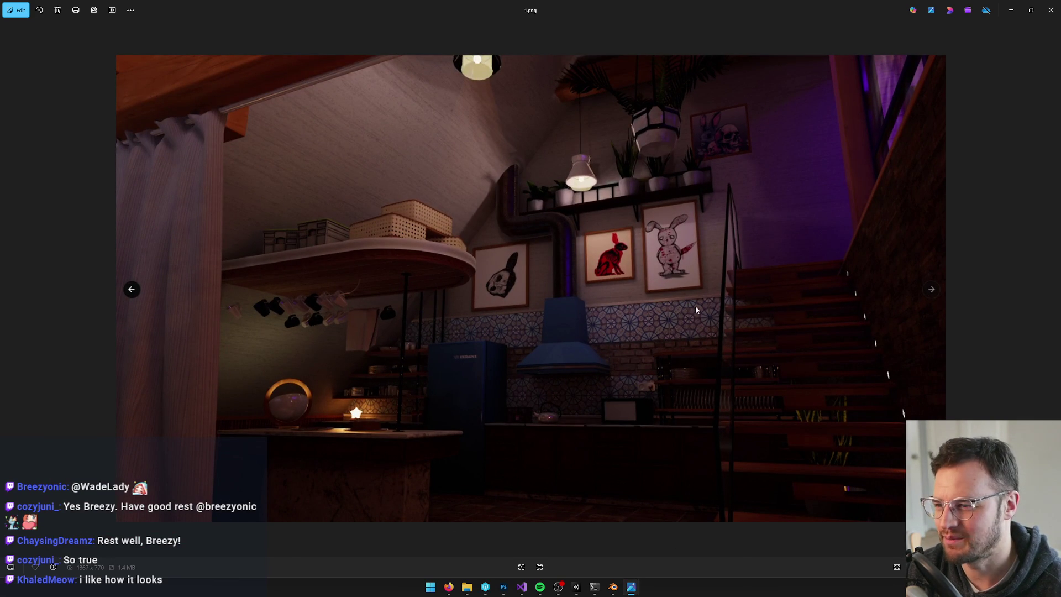
scroll(712, 299, up, 1)
scroll(587, 262, down, 2)
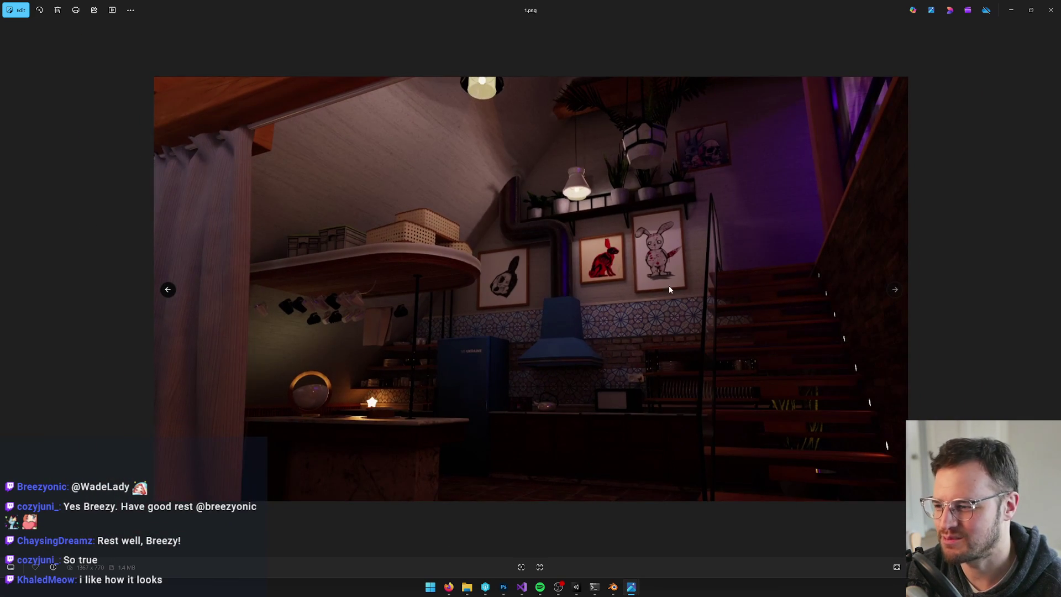
scroll(572, 287, up, 1)
scroll(675, 248, down, 2)
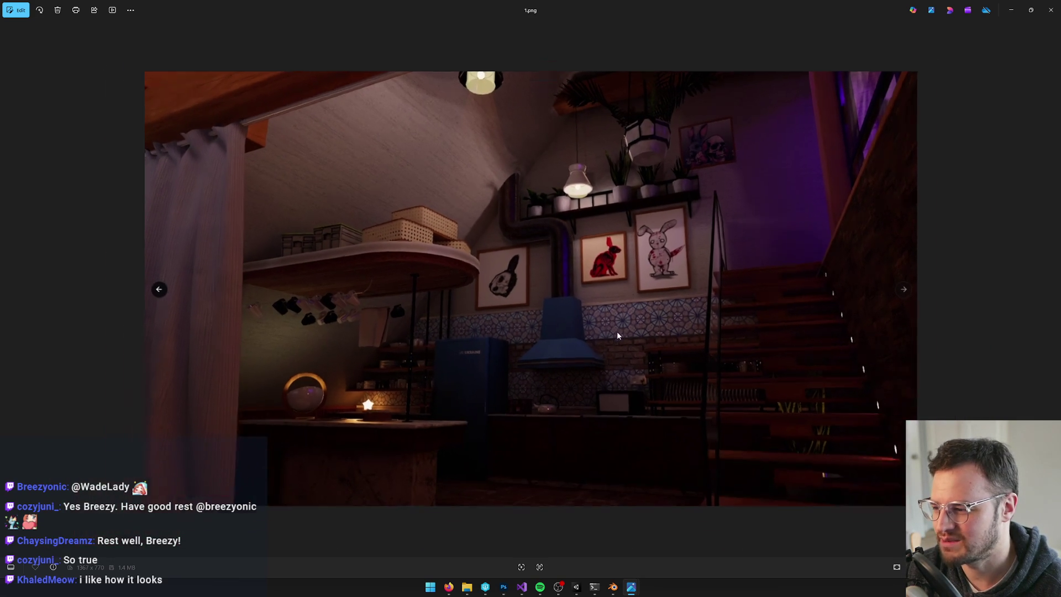
scroll(719, 330, up, 1)
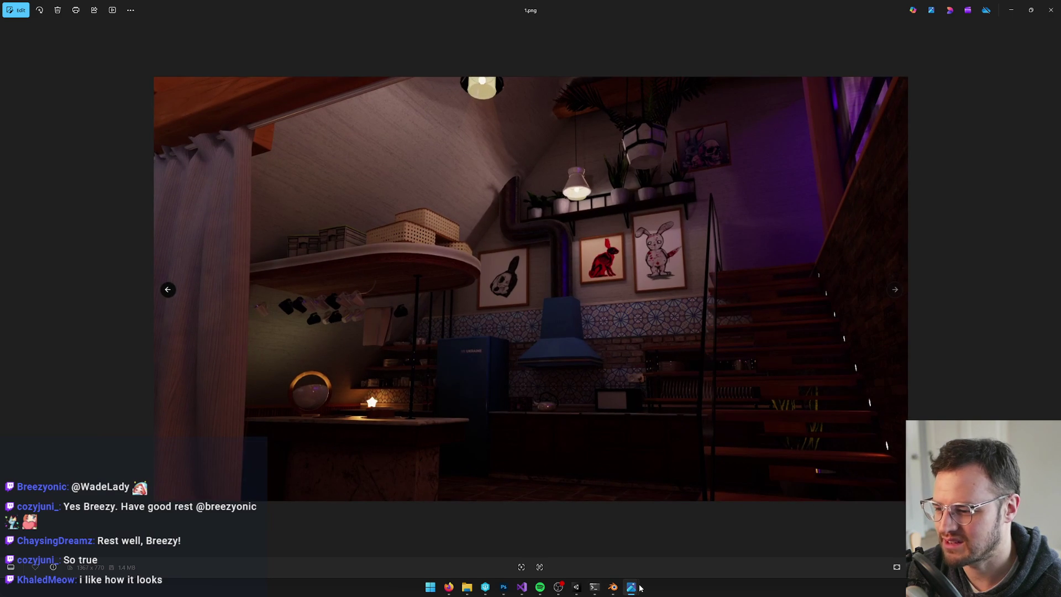
mouse_move(631, 587)
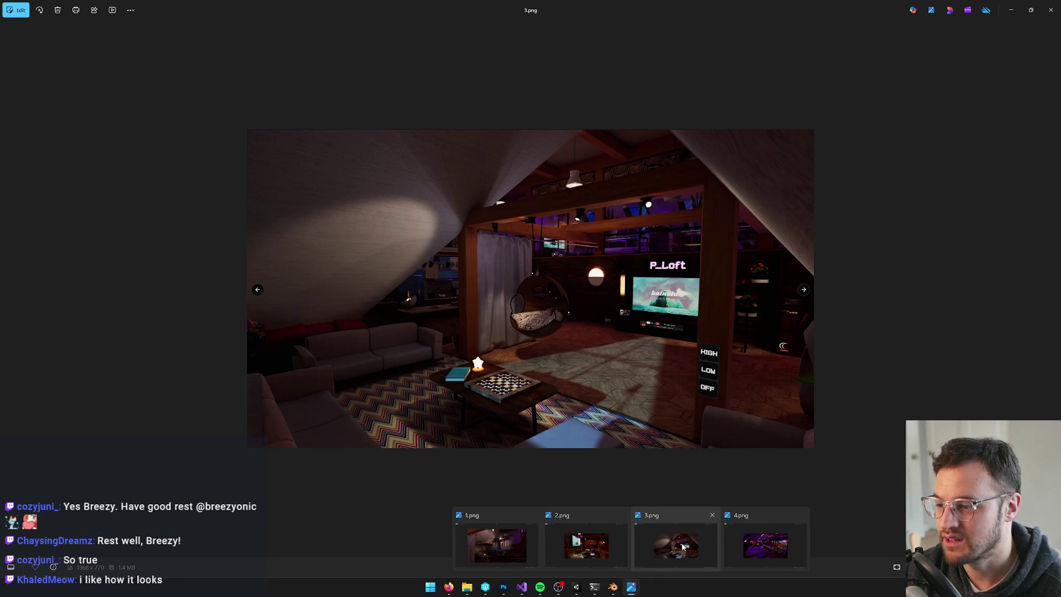
Bring 3.png to the front and zoom in toward the HIGH LOW OFF panel.
click(683, 547)
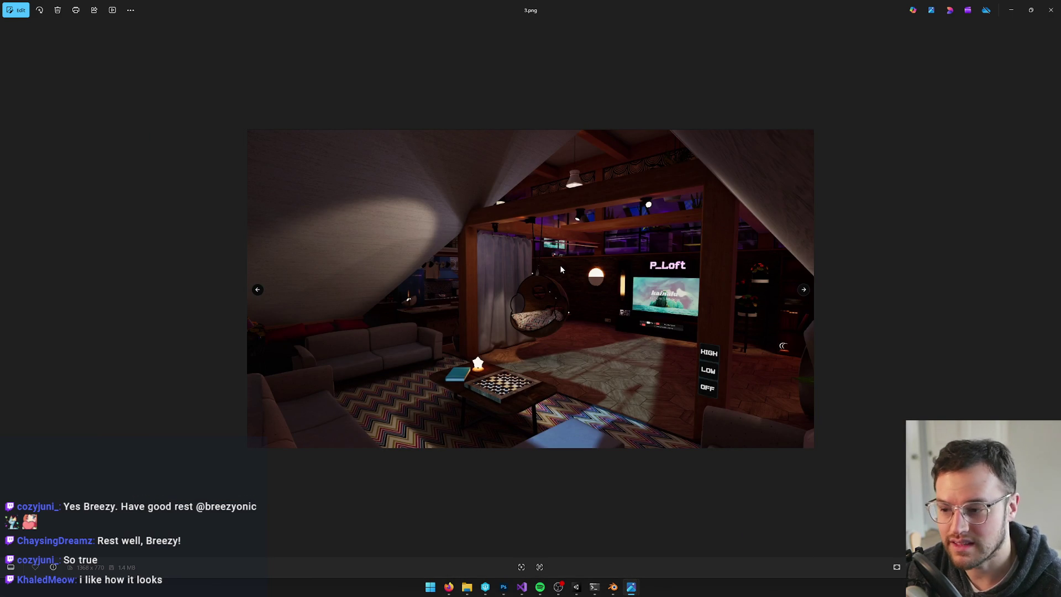
scroll(561, 269, up, 5)
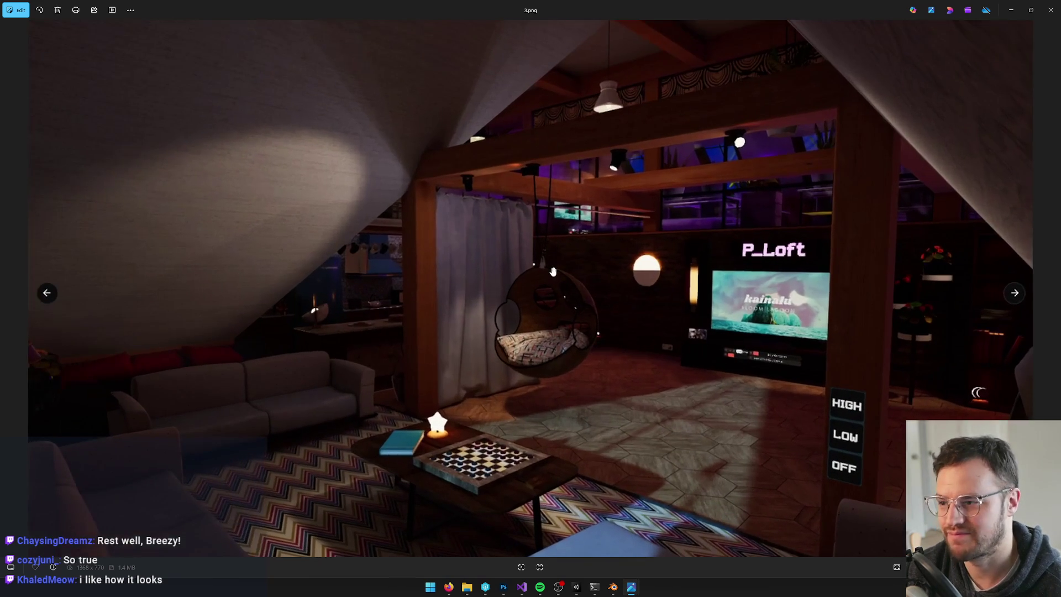
scroll(644, 291, up, 2)
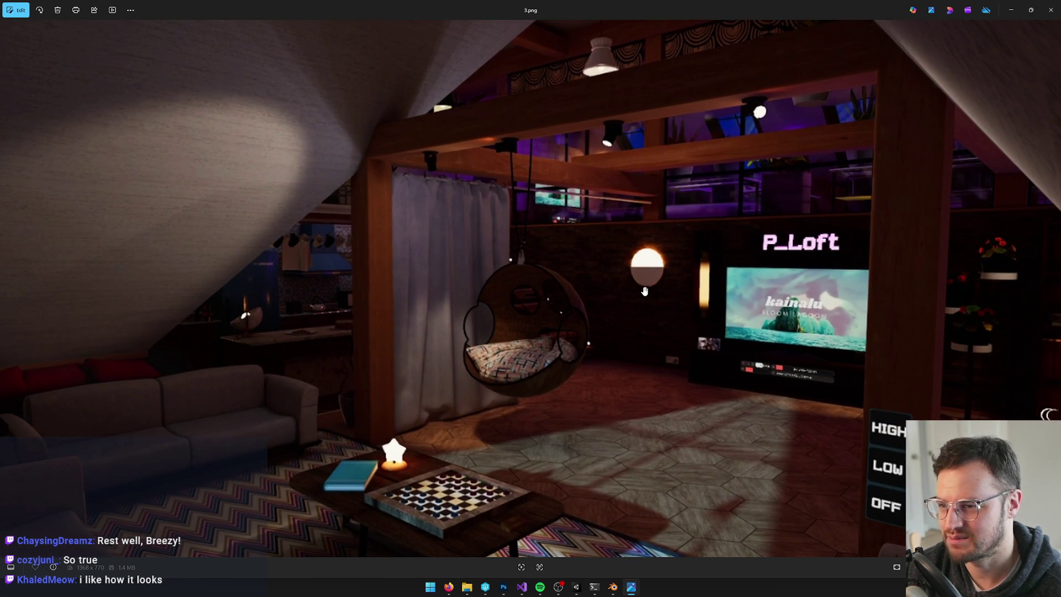
scroll(645, 291, down, 4)
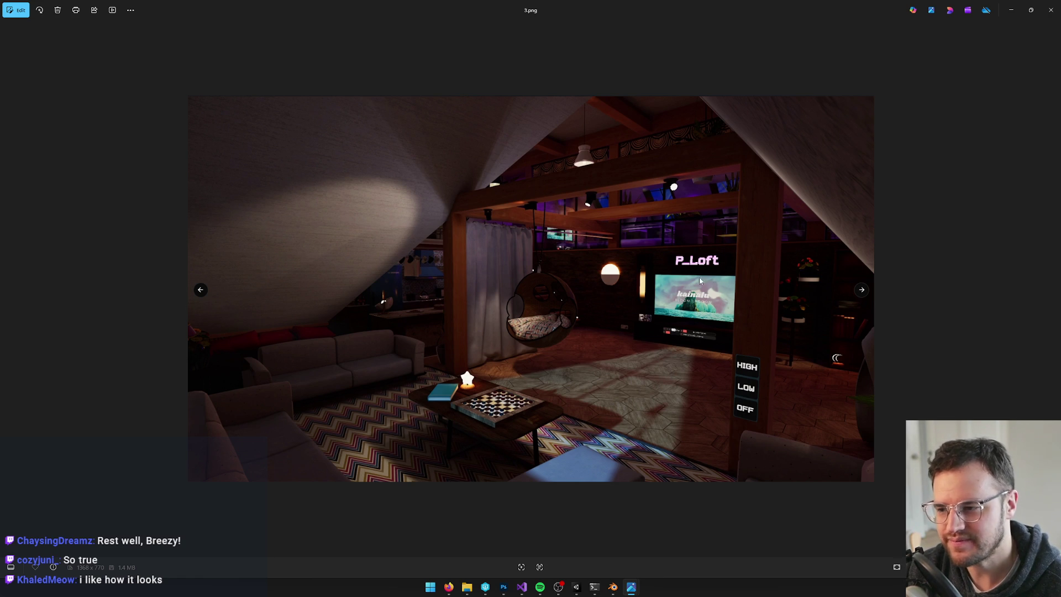
scroll(647, 273, up, 1)
scroll(647, 274, up, 1)
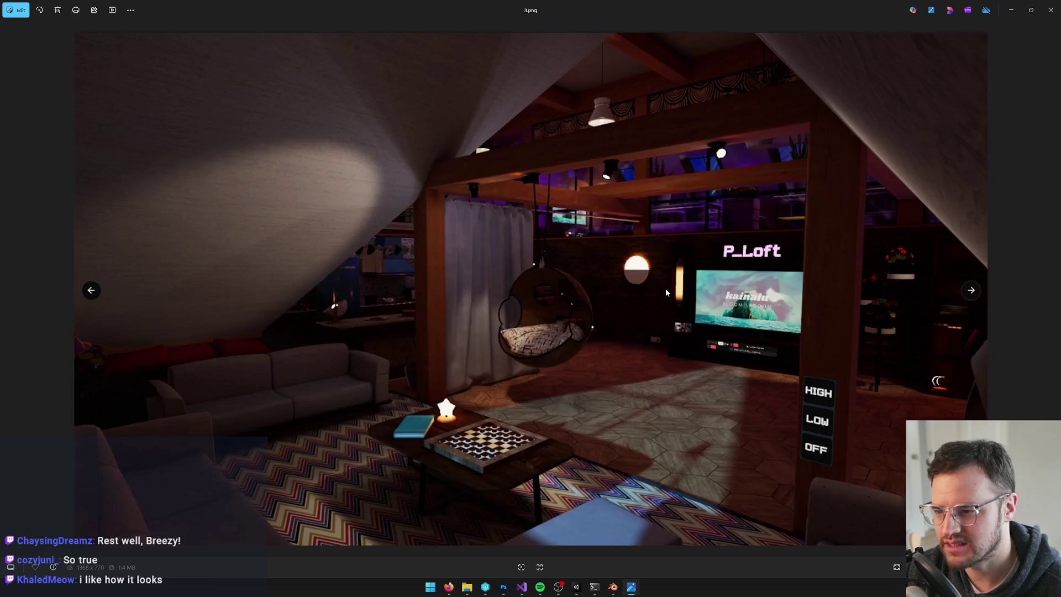
scroll(666, 292, up, 4)
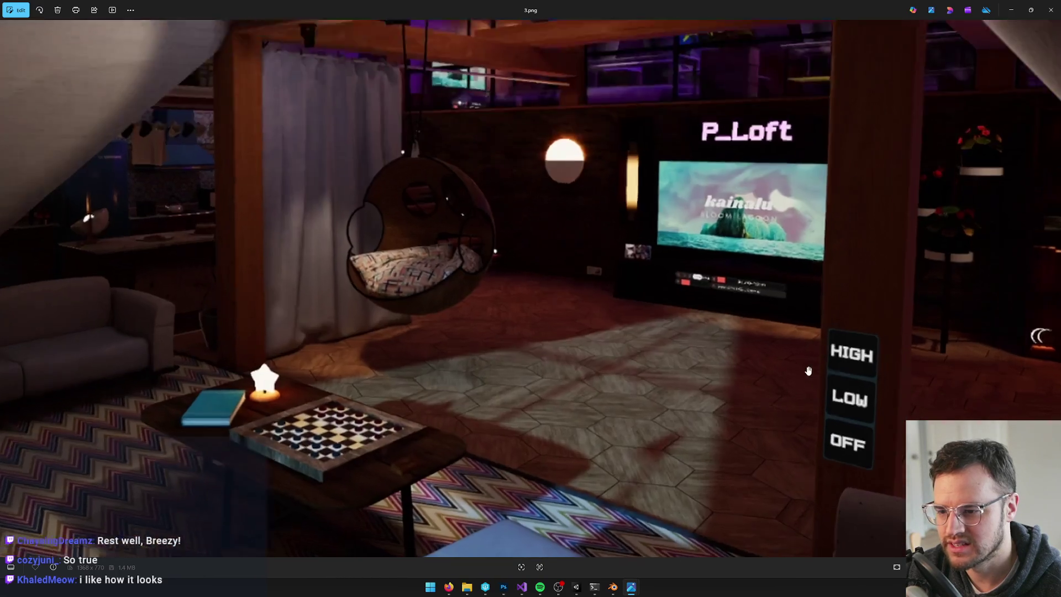
drag(808, 371, 583, 247)
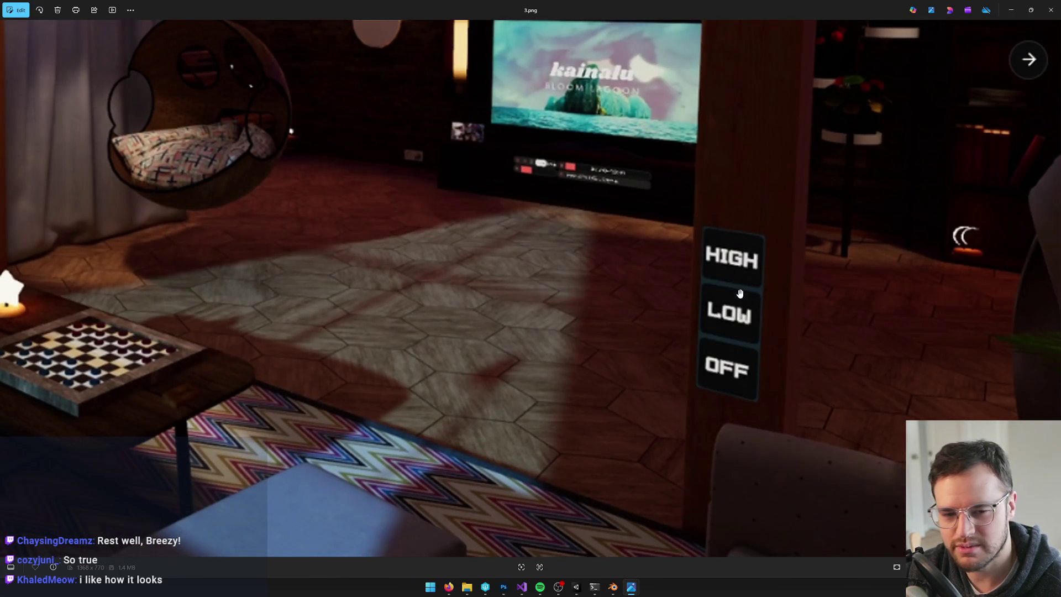
Centre the close-up on the chessboard coffee table.
scroll(685, 293, down, 6)
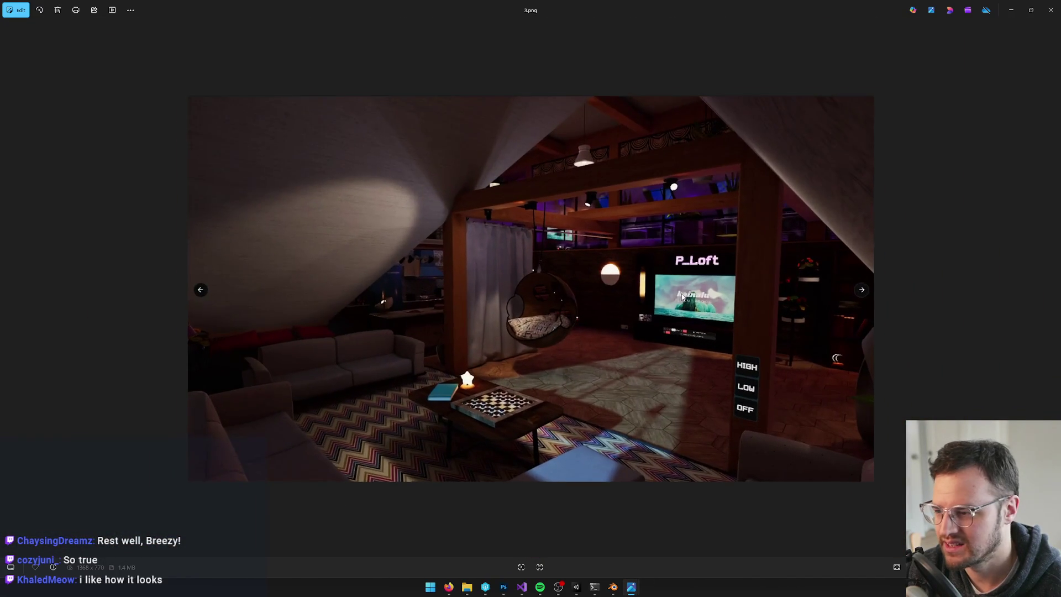
scroll(683, 298, up, 5)
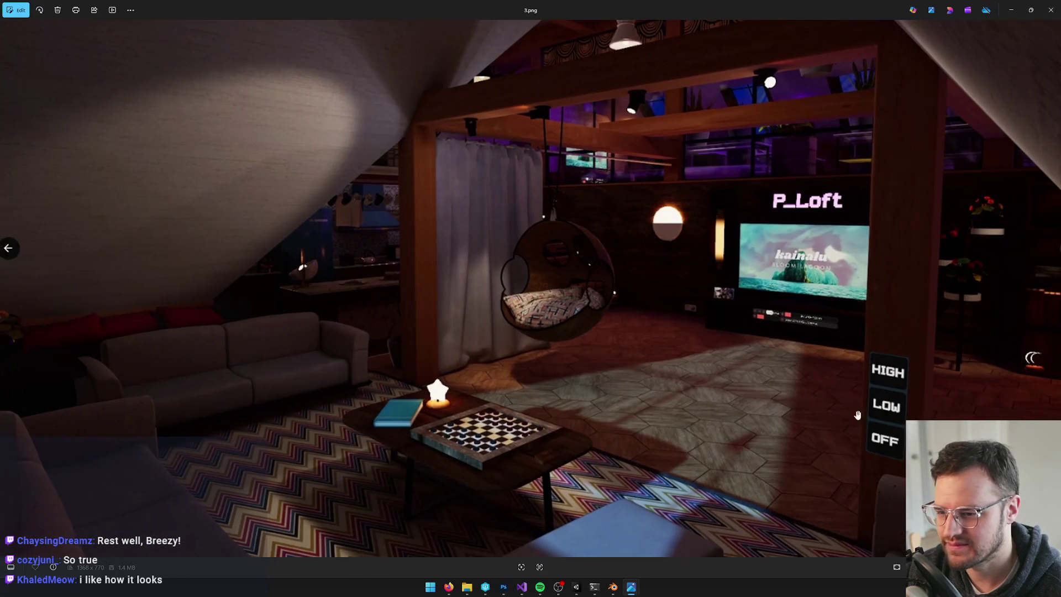
scroll(857, 415, up, 2)
drag(335, 449, 501, 380)
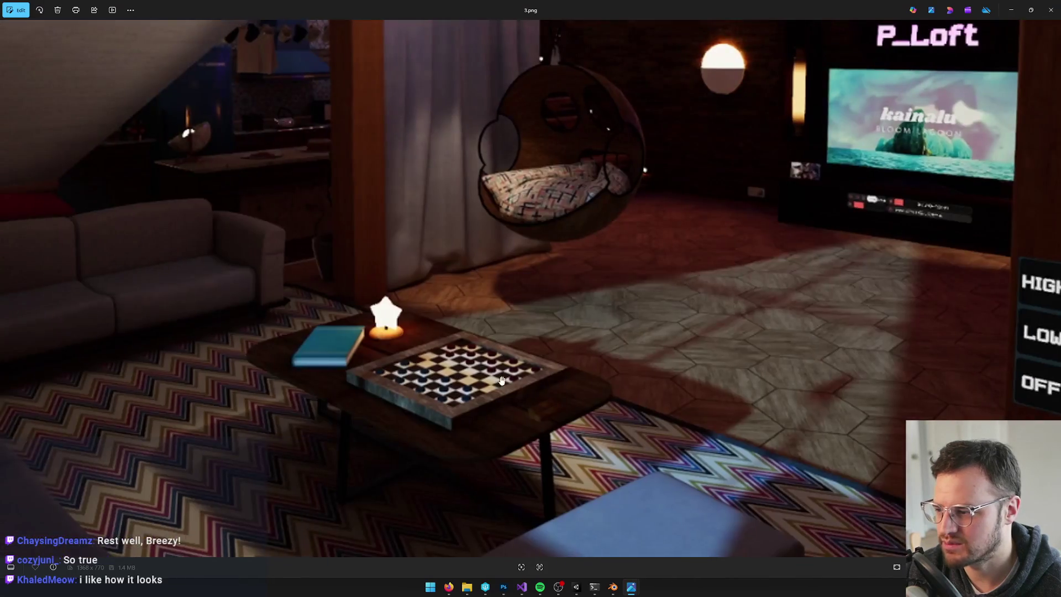
scroll(501, 380, up, 2)
drag(276, 315, 378, 232)
scroll(372, 232, up, 1)
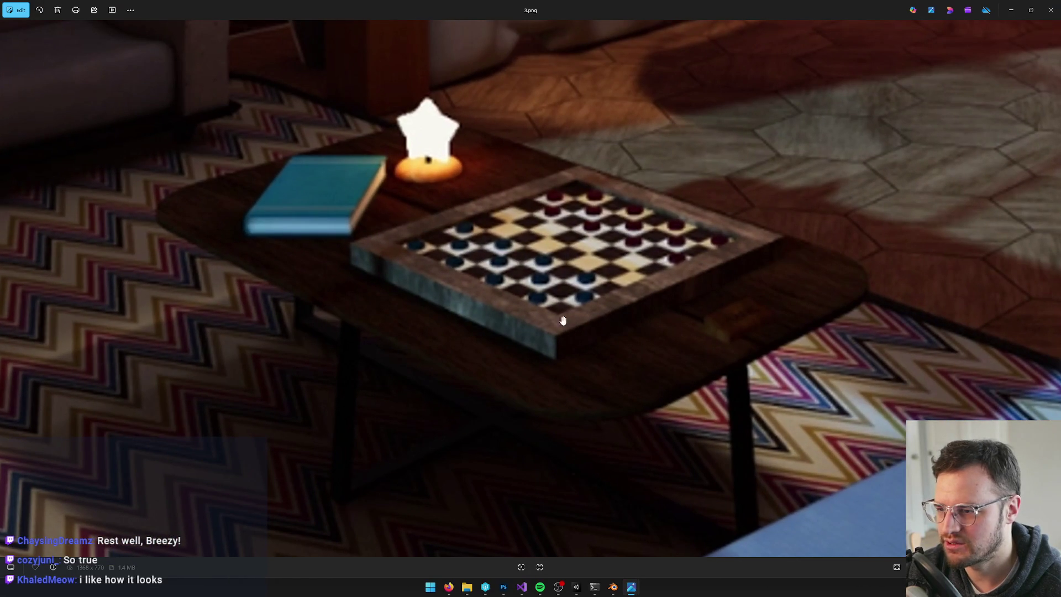
Inspect the chessboard at varying zoom, then zoom out until the full loft render fits.
scroll(464, 278, down, 2)
scroll(436, 287, up, 2)
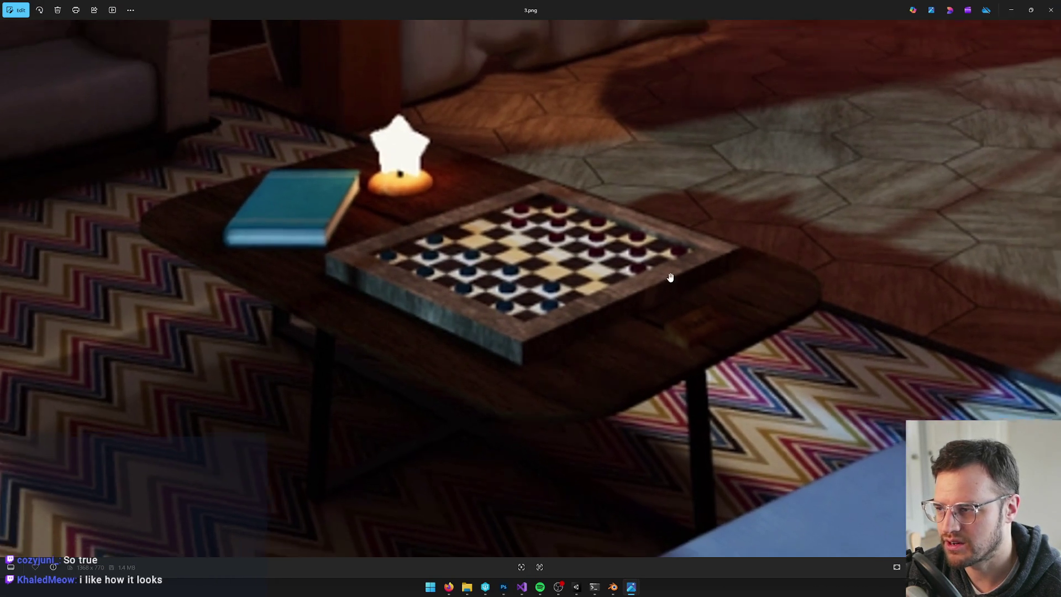
scroll(671, 277, down, 3)
scroll(485, 332, up, 3)
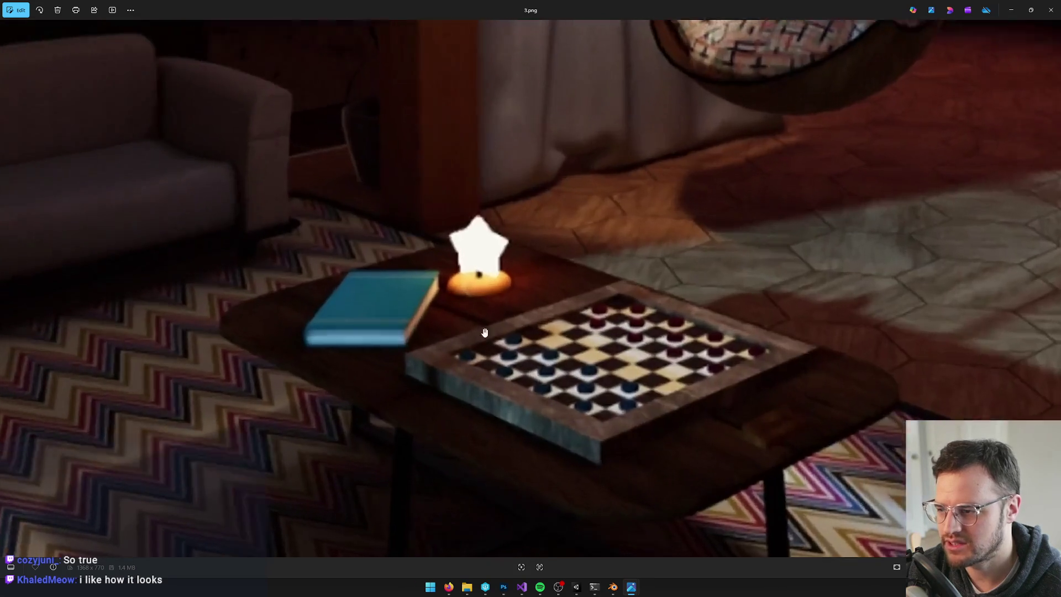
scroll(485, 332, down, 5)
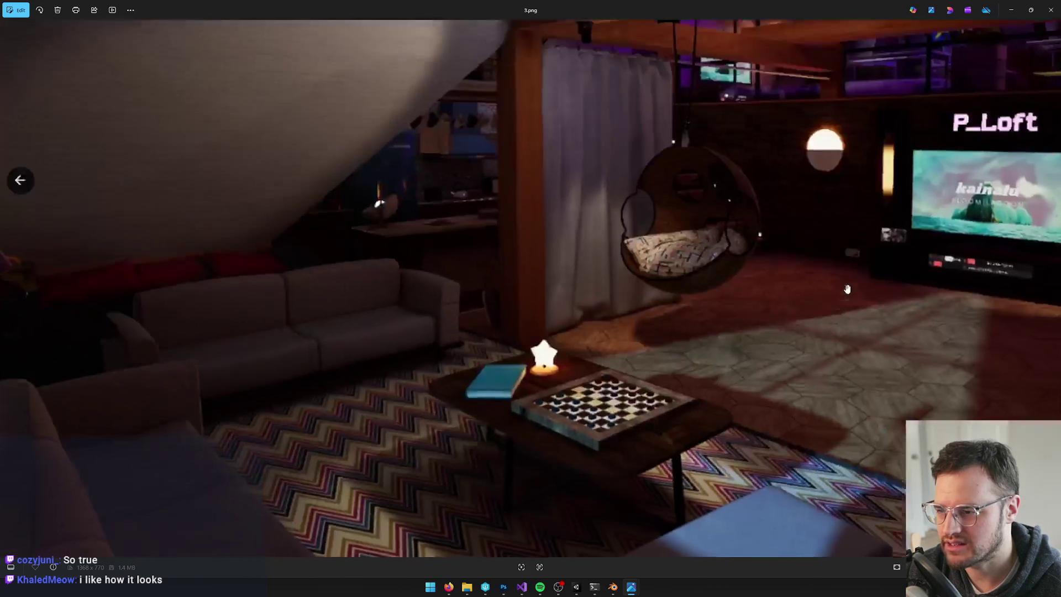
scroll(635, 356, up, 5)
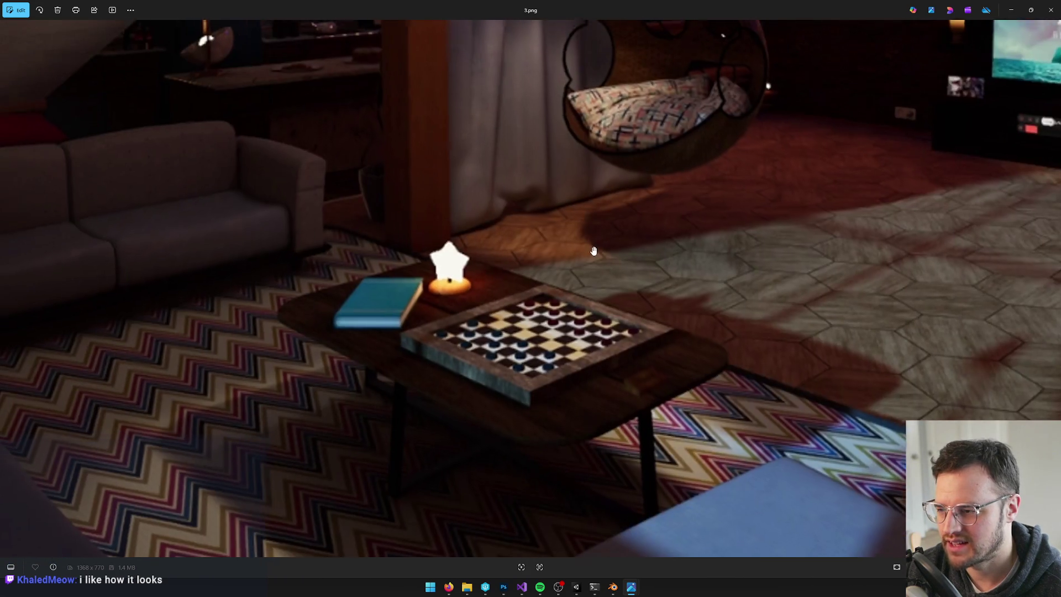
scroll(594, 251, down, 2)
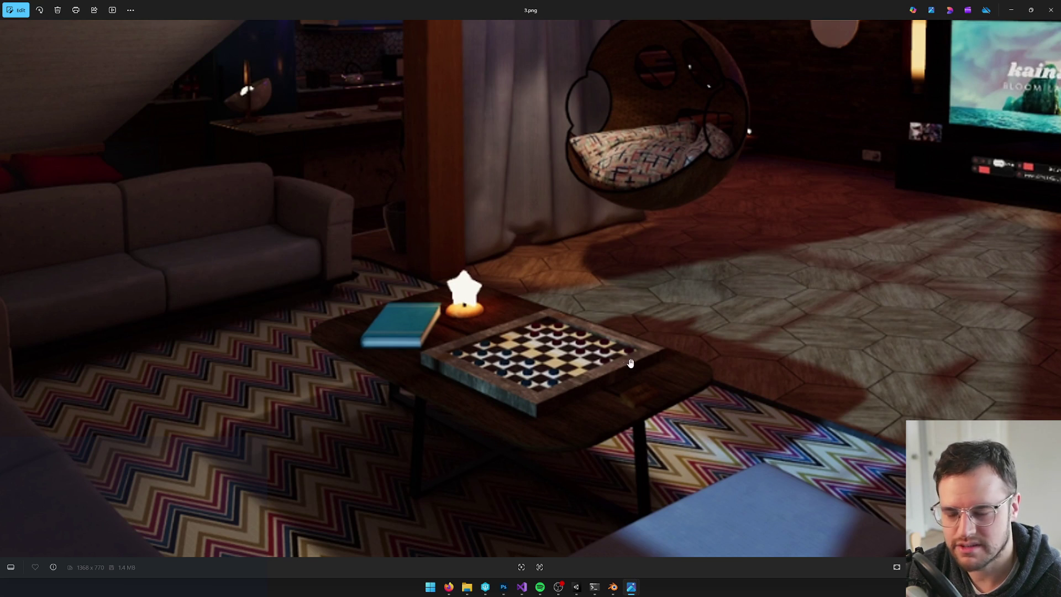
scroll(537, 407, up, 3)
scroll(514, 387, down, 5)
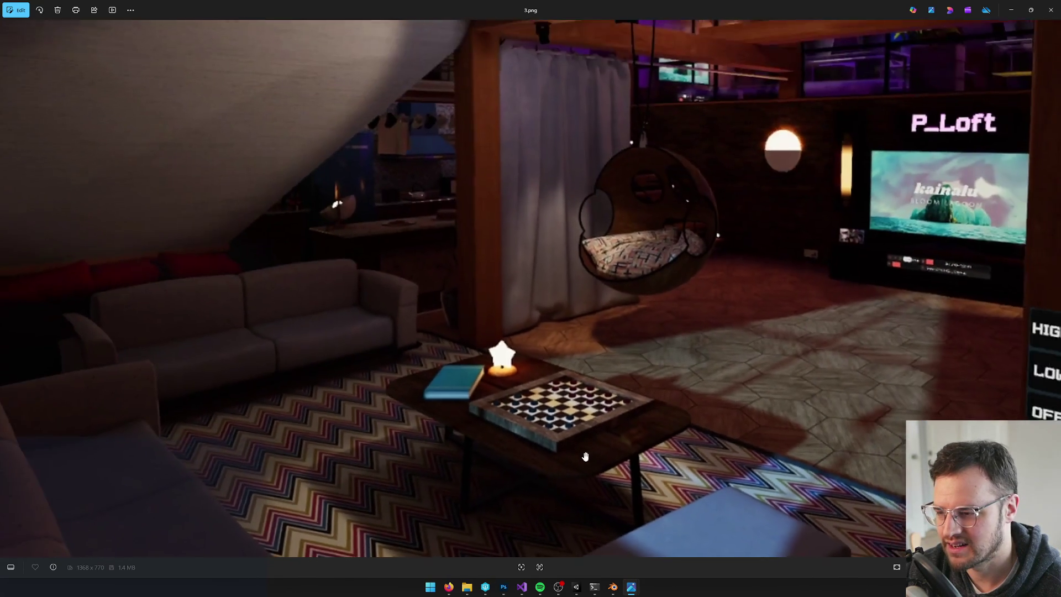
scroll(584, 448, up, 3)
scroll(476, 382, up, 2)
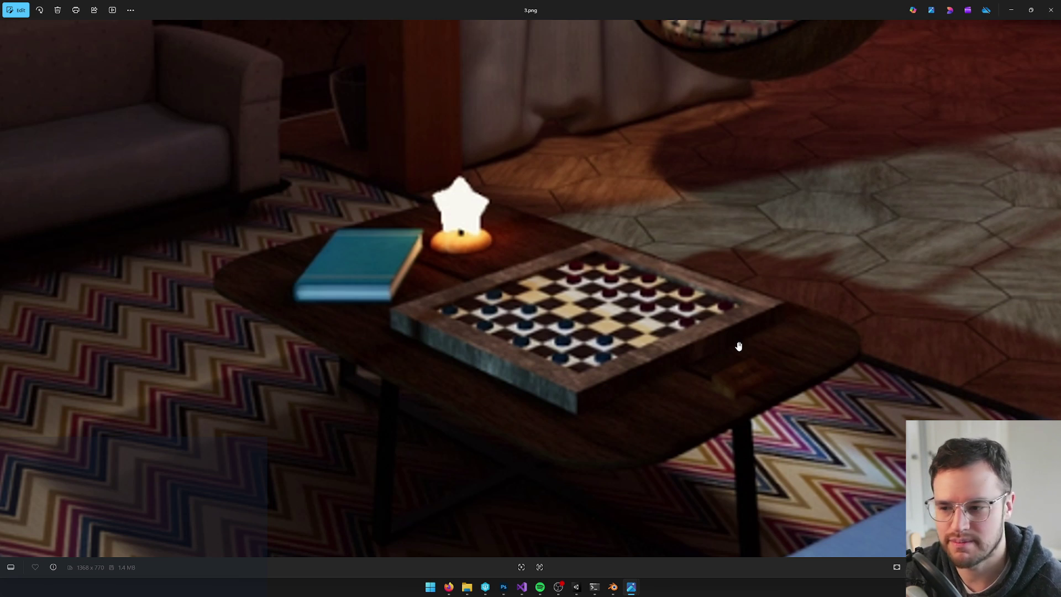
scroll(737, 348, down, 3)
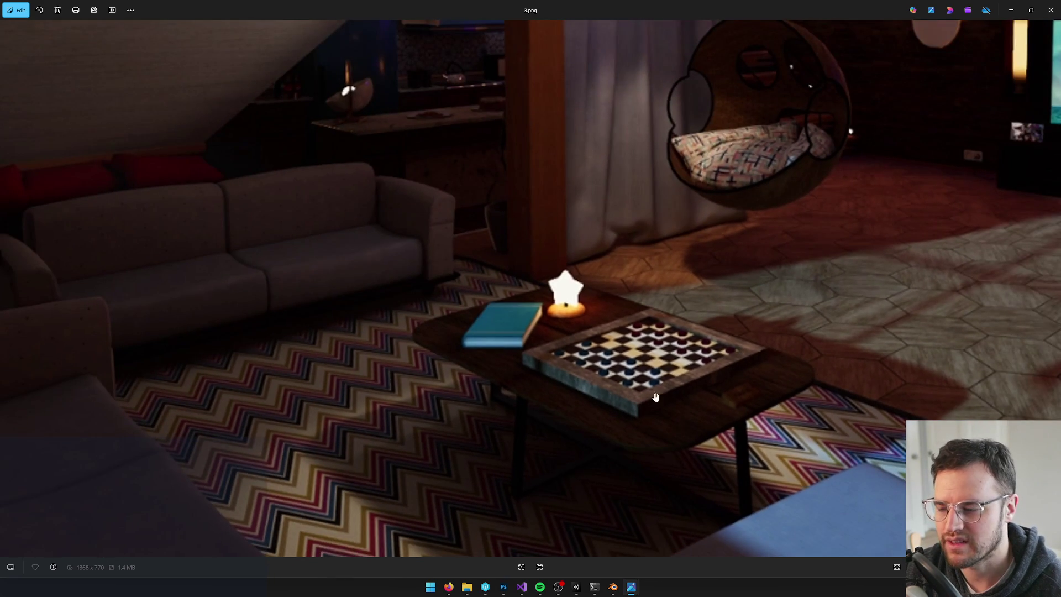
scroll(685, 363, up, 2)
scroll(777, 353, down, 3)
scroll(780, 370, down, 3)
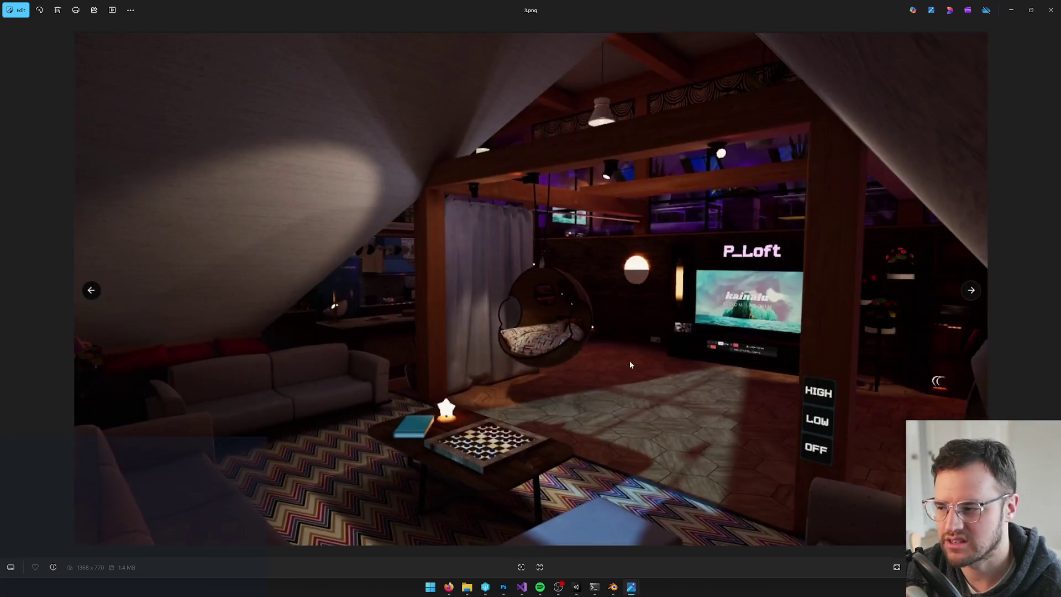
scroll(599, 297, up, 4)
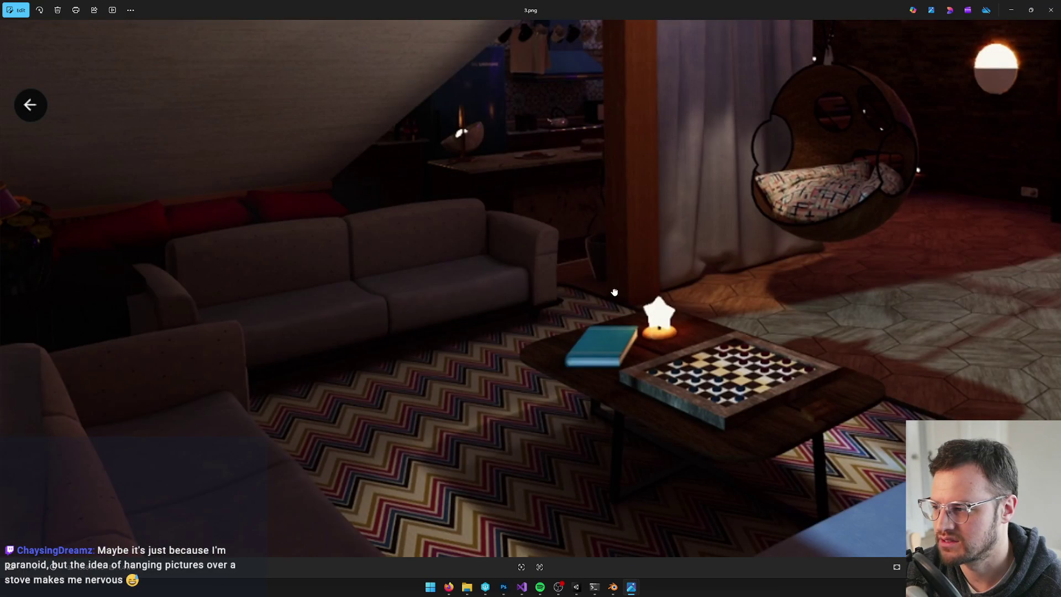
scroll(471, 285, up, 1)
scroll(365, 285, up, 1)
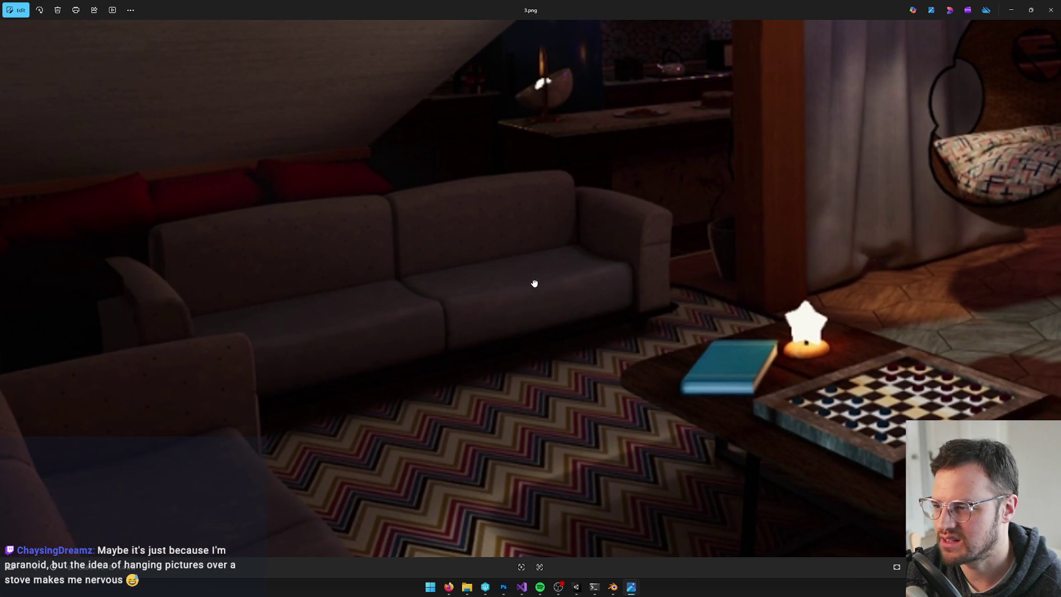
drag(534, 283, 497, 293)
scroll(497, 293, up, 1)
scroll(497, 293, down, 1)
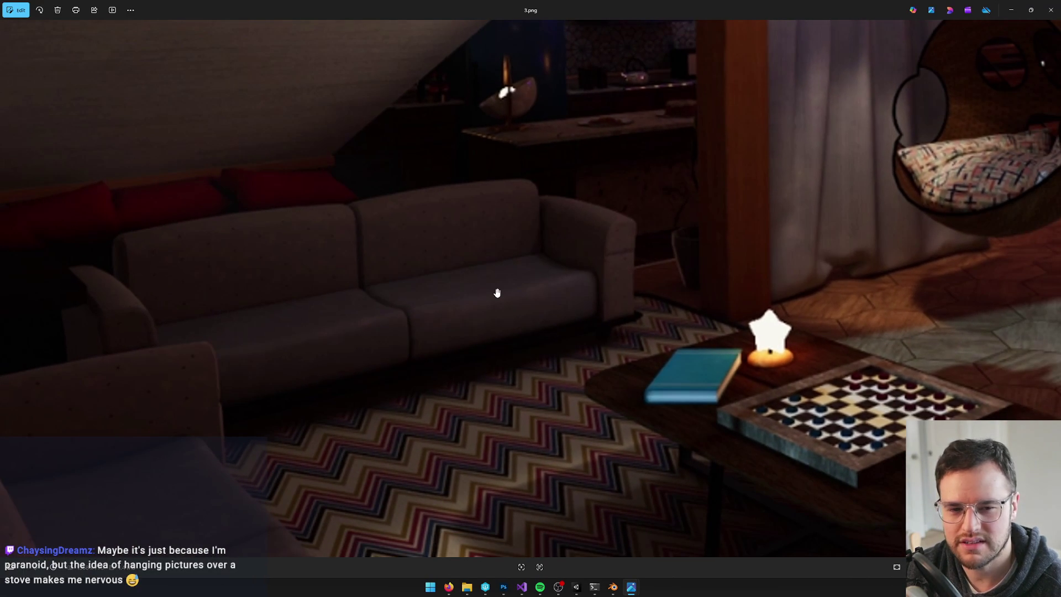
scroll(460, 310, up, 1)
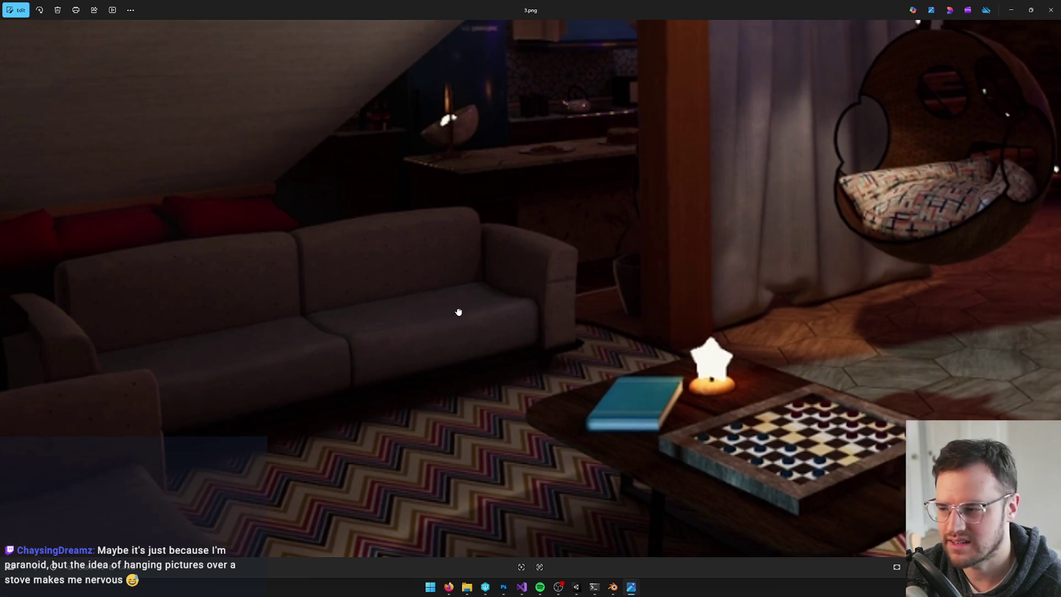
scroll(362, 334, down, 1)
drag(542, 317, 483, 352)
scroll(483, 352, up, 2)
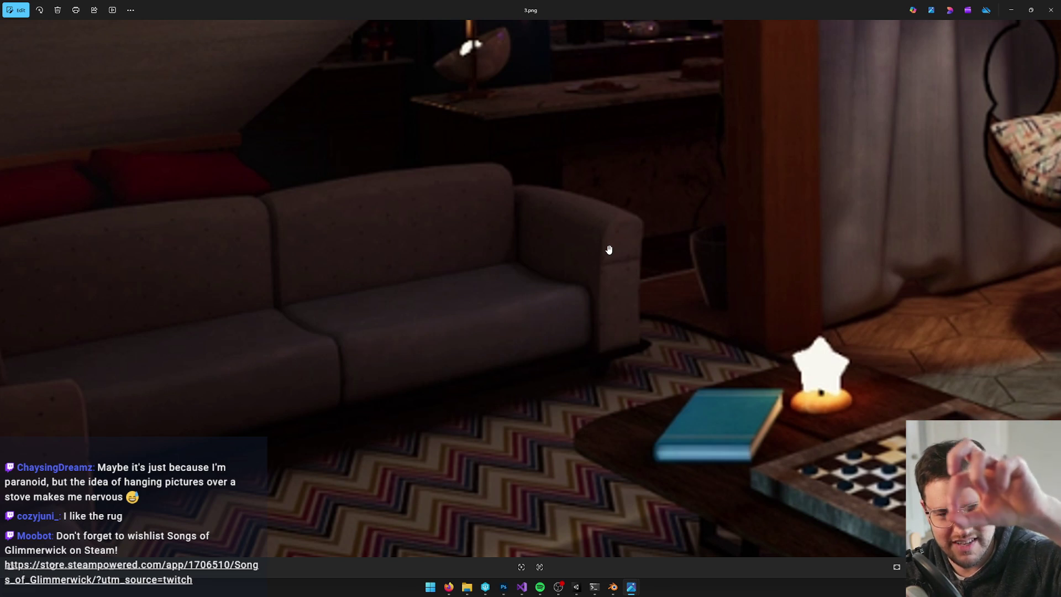
scroll(552, 280, up, 2)
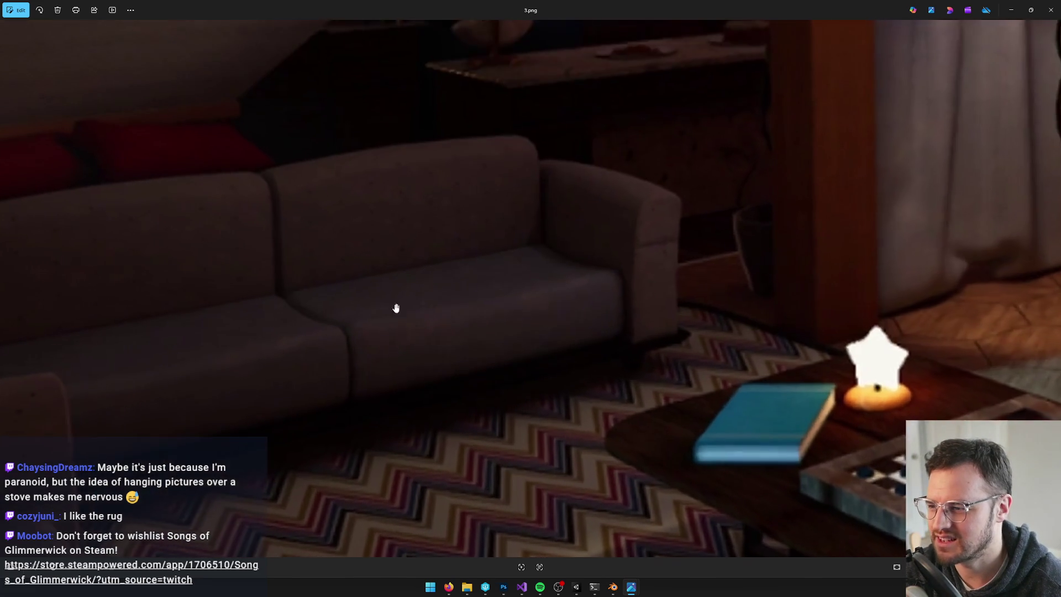
drag(395, 305, 481, 293)
drag(542, 218, 507, 269)
scroll(507, 268, down, 8)
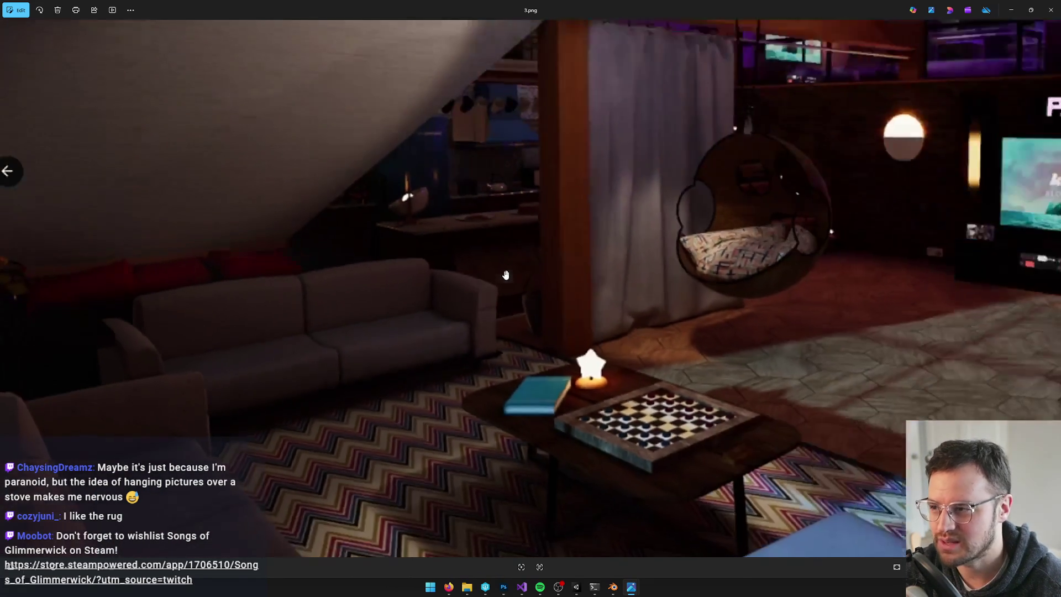
scroll(398, 366, down, 2)
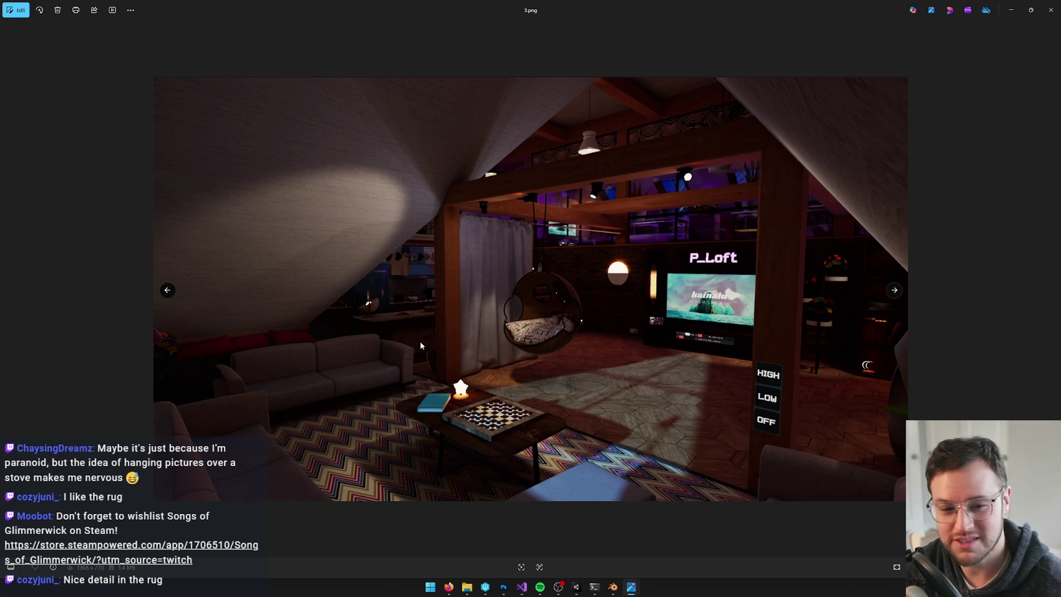
scroll(549, 234, up, 5)
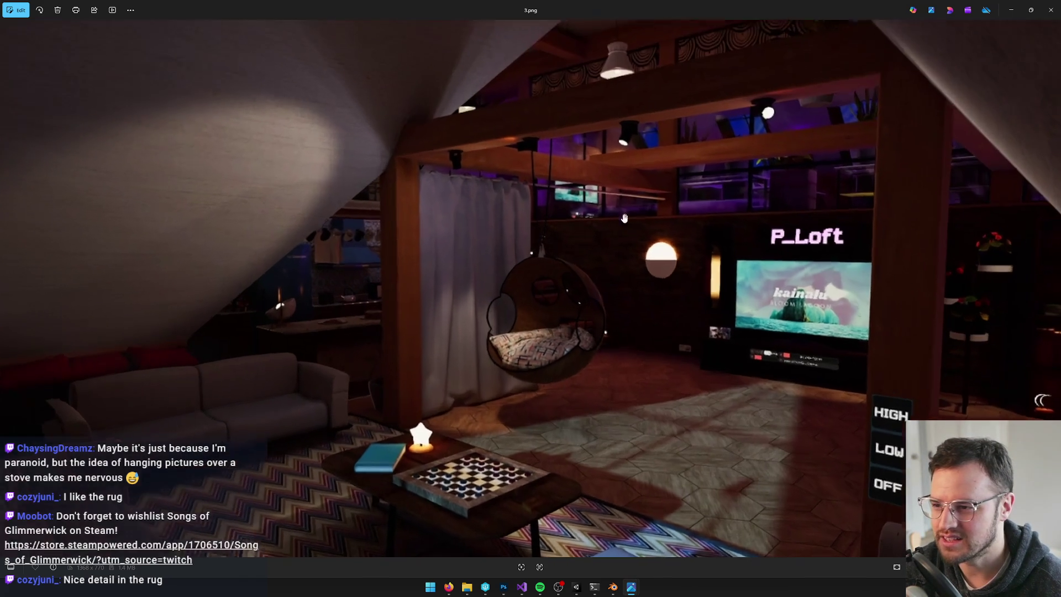
scroll(548, 235, up, 2)
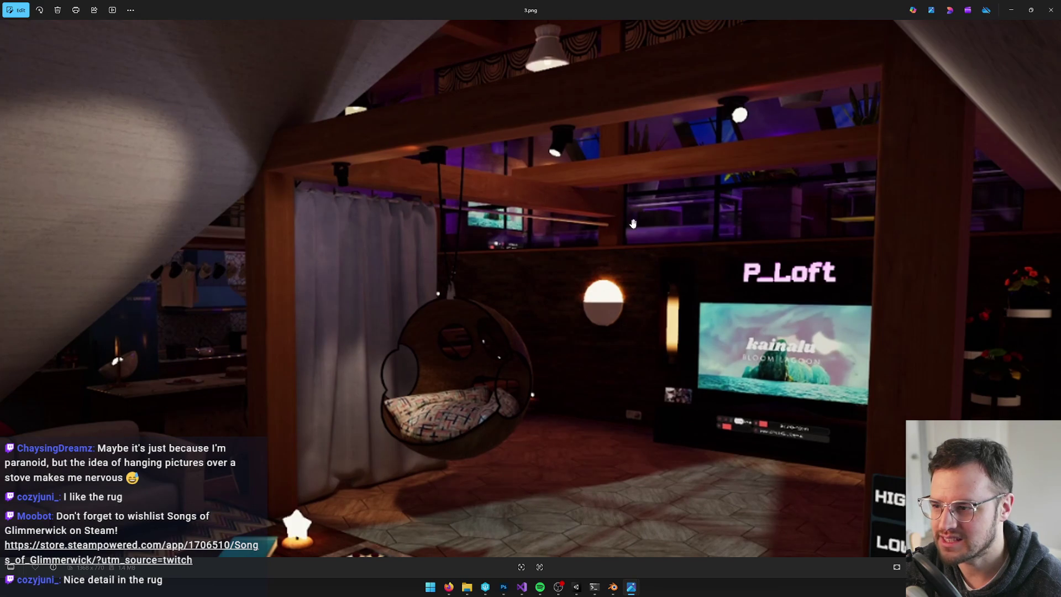
scroll(453, 87, up, 2)
scroll(454, 87, down, 3)
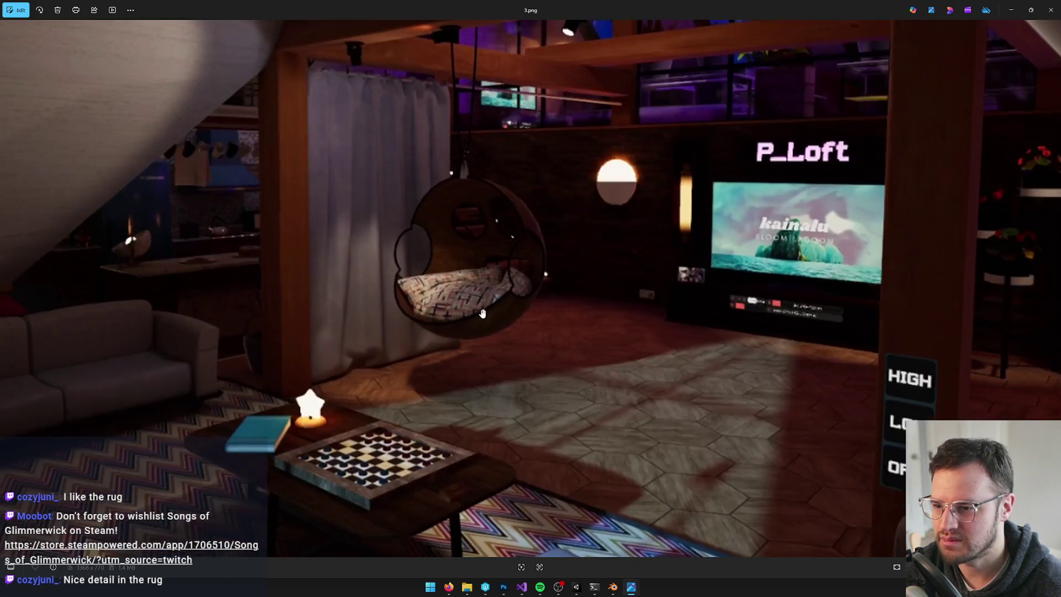
scroll(570, 382, up, 3)
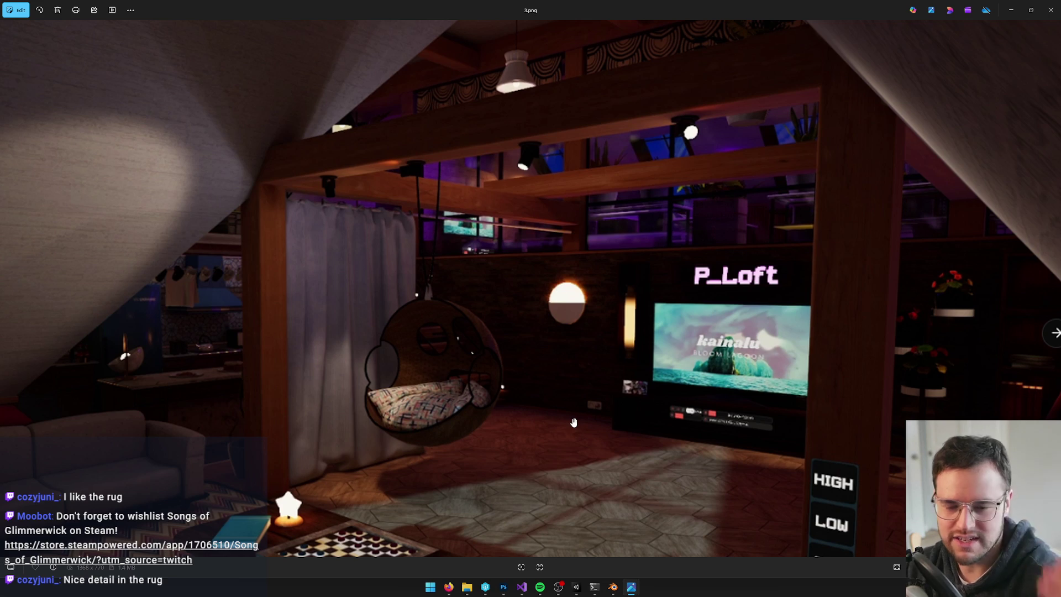
scroll(619, 357, down, 3)
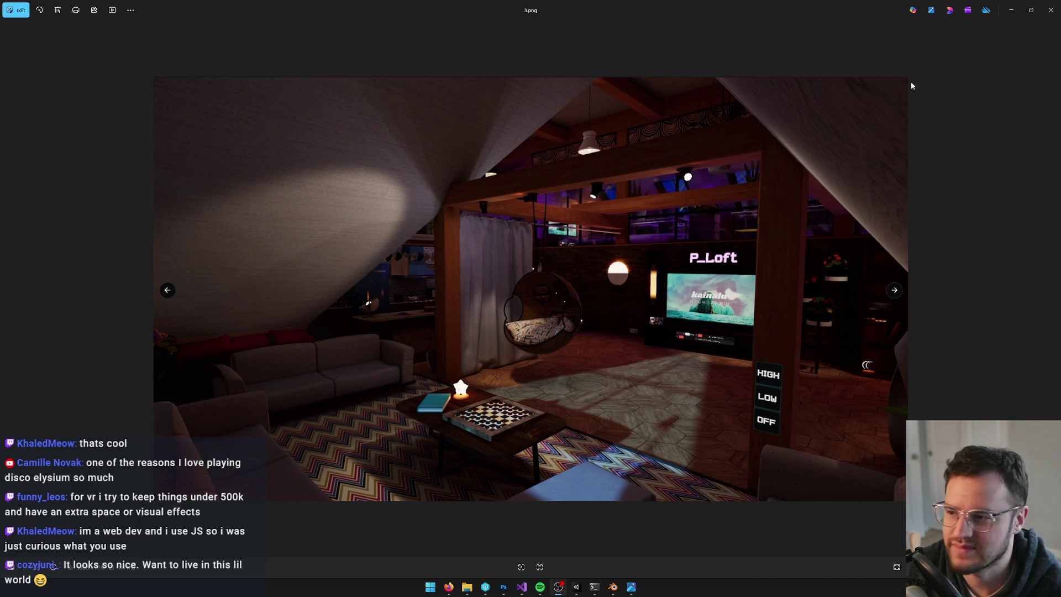
Flip through the kitchen, purple lounge and bedroom renders, then close Photos to return to Unity.
key(Right)
key(Left)
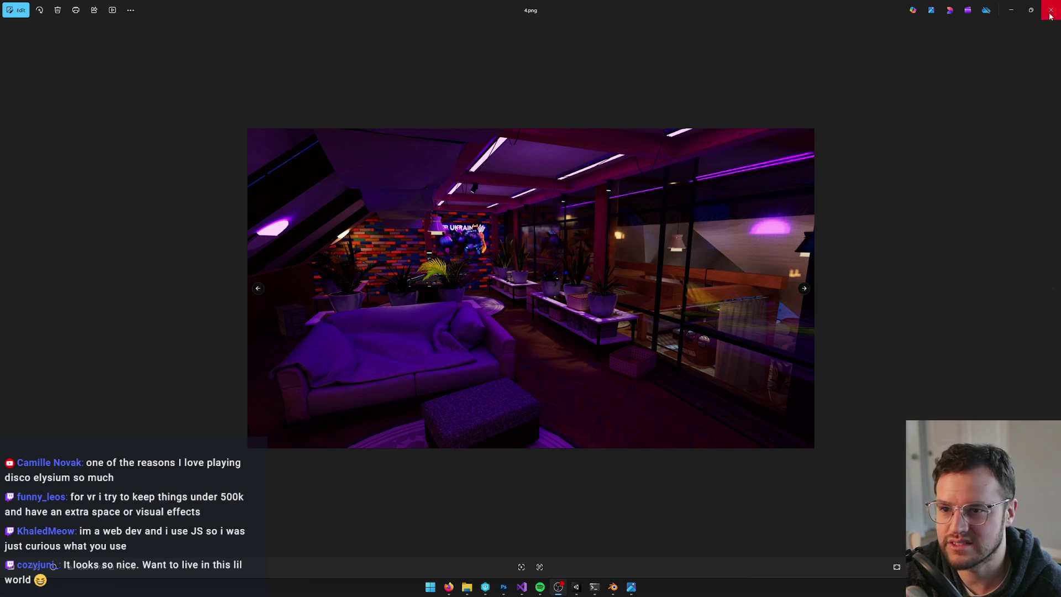
key(Left)
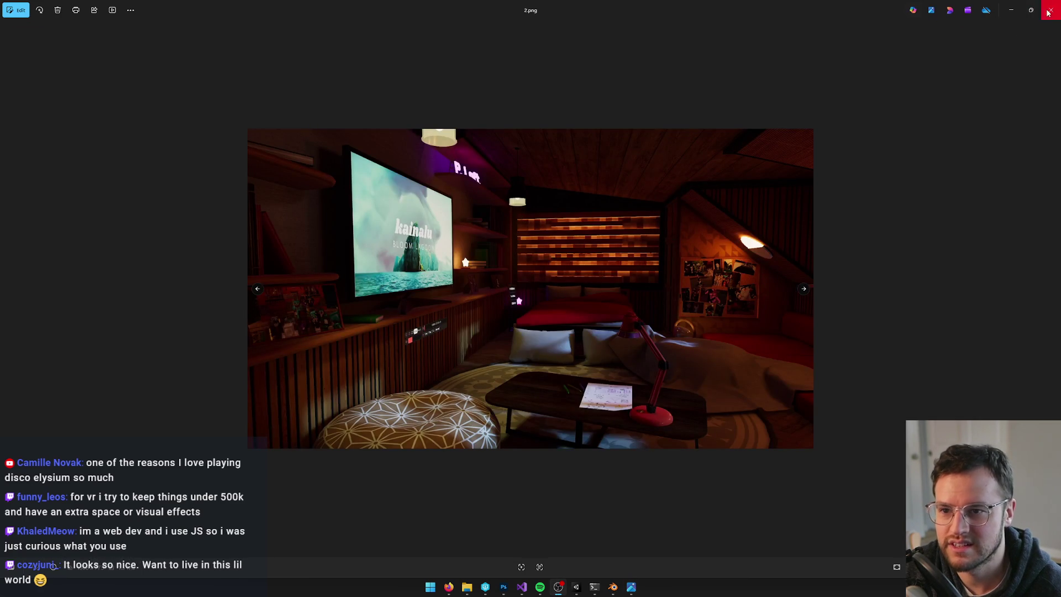
click(1050, 10)
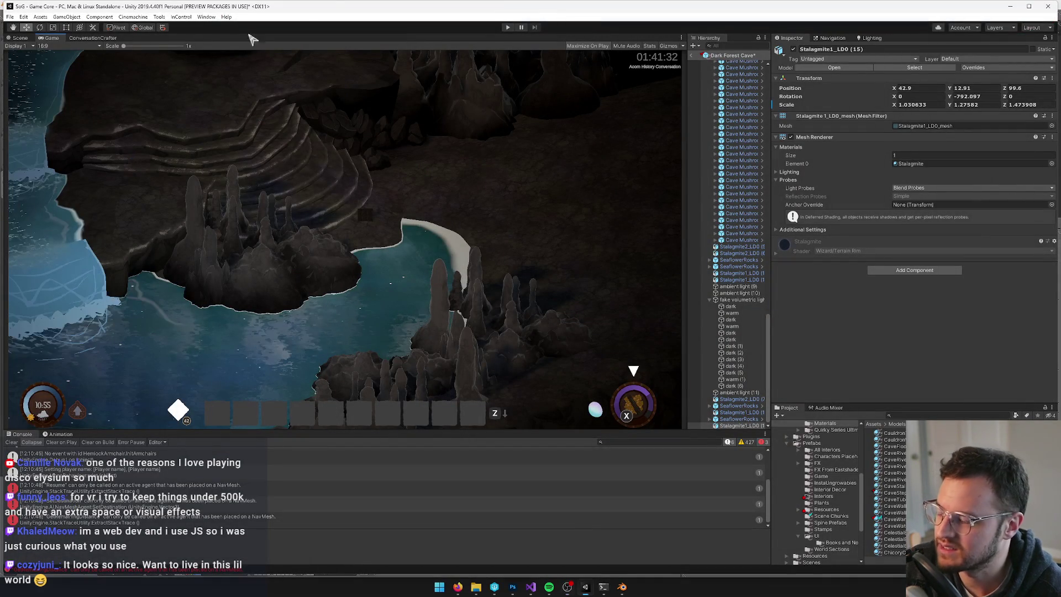